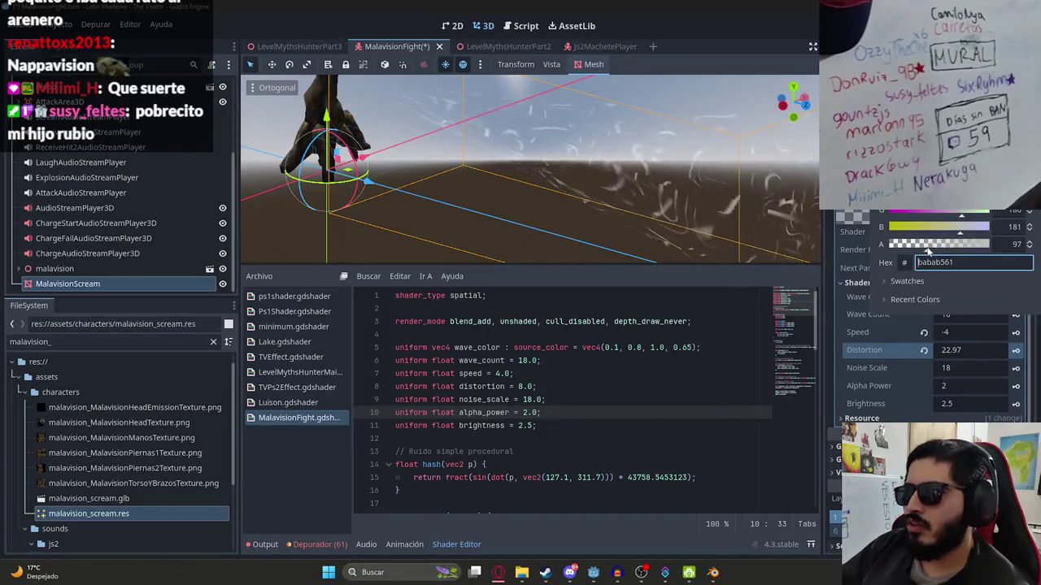
Raise the scream shader's Noise Scale toward 28 and set its Speed to -20.
left_click(953, 373)
left_click_drag(950, 367, 1008, 367)
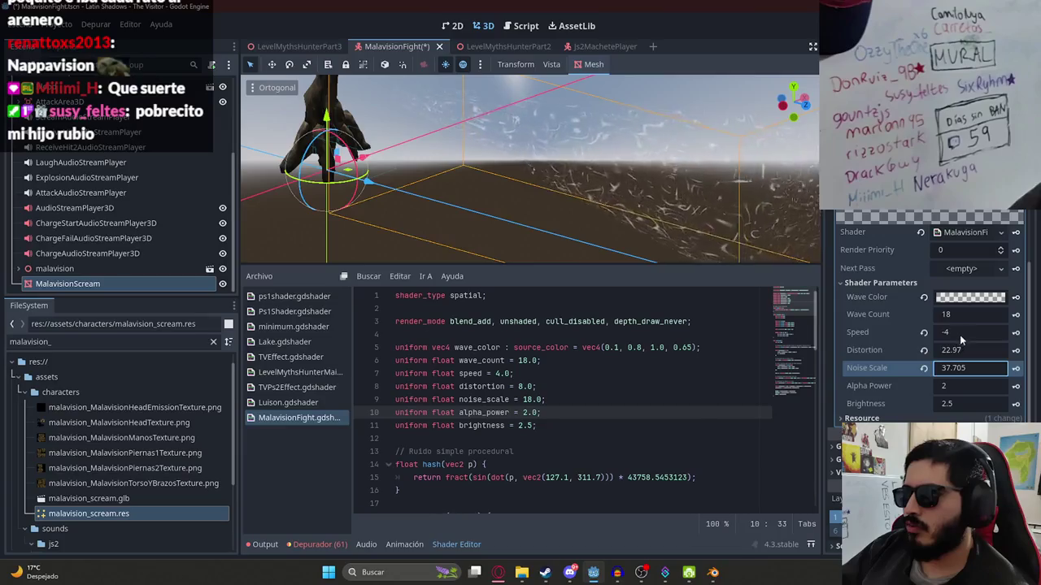
mouse_move(951, 332)
left_mouse_down()
mouse_move(932, 332)
mouse_move(980, 329)
left_mouse_up()
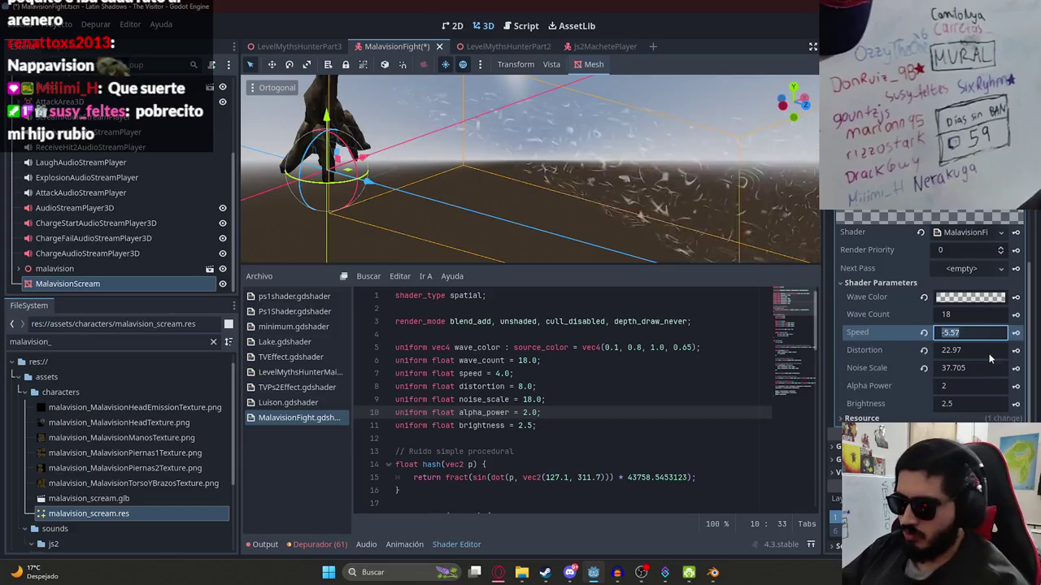
type("-20")
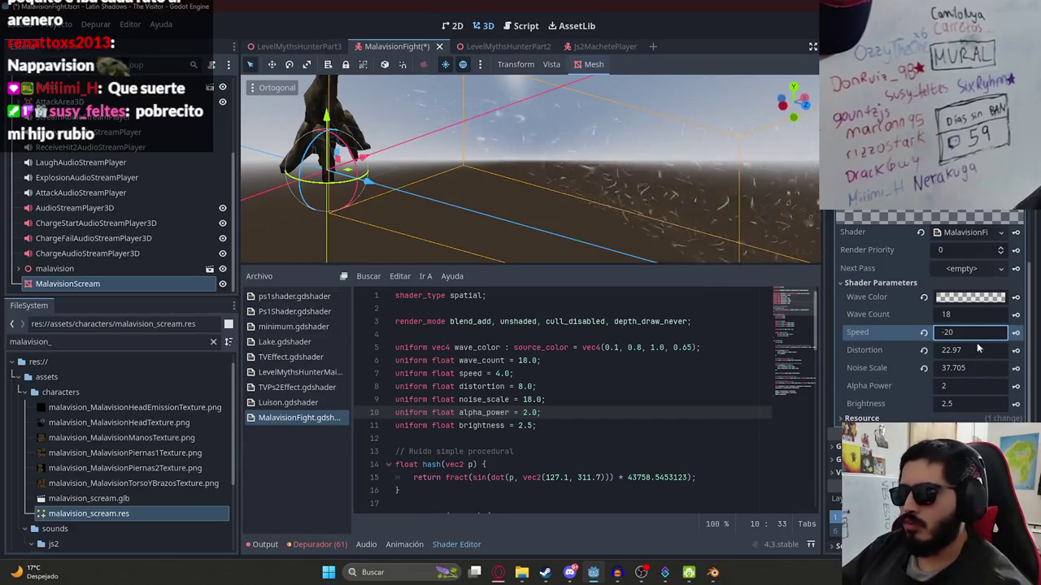
double_click(970, 334)
left_click_drag(621, 203, 704, 173)
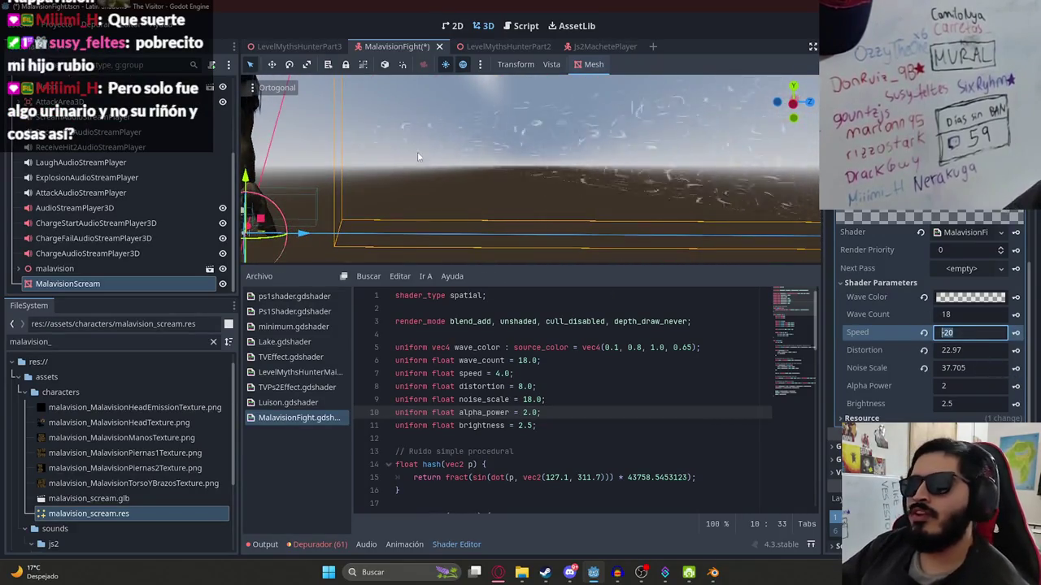
mouse_move(417, 151)
left_mouse_down()
mouse_move(555, 229)
mouse_move(548, 80)
mouse_move(561, 179)
mouse_move(606, 139)
mouse_move(574, 167)
mouse_move(608, 116)
mouse_move(584, 86)
mouse_move(830, 215)
left_mouse_up()
scroll(561, 179, "up", 3)
scroll(574, 167, "down", 3)
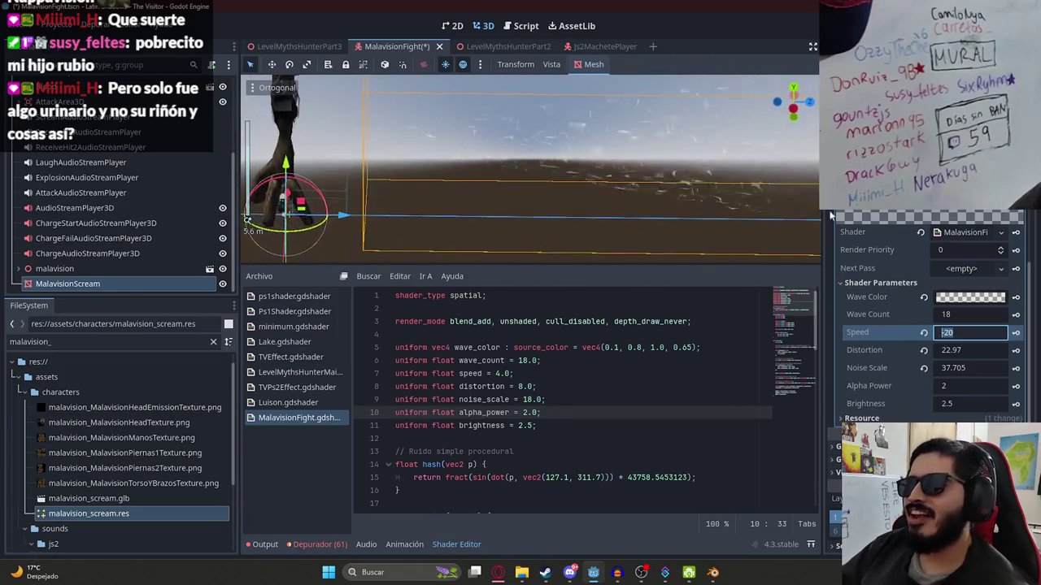
Set Alpha Power to 2.5 and halve the Wave Color's opacity.
left_click(958, 387)
type("1")
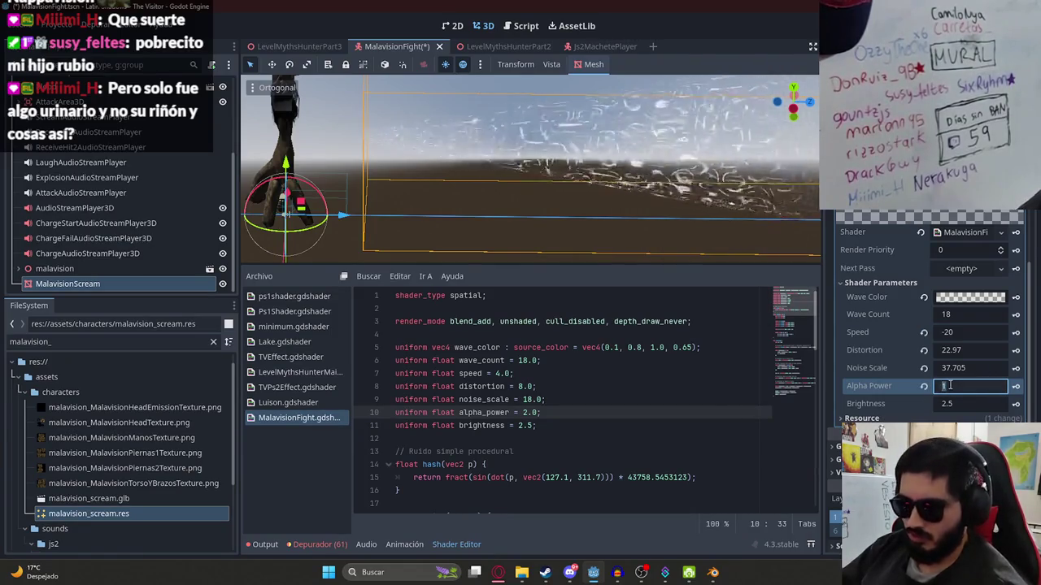
key("BackSpace")
type("3")
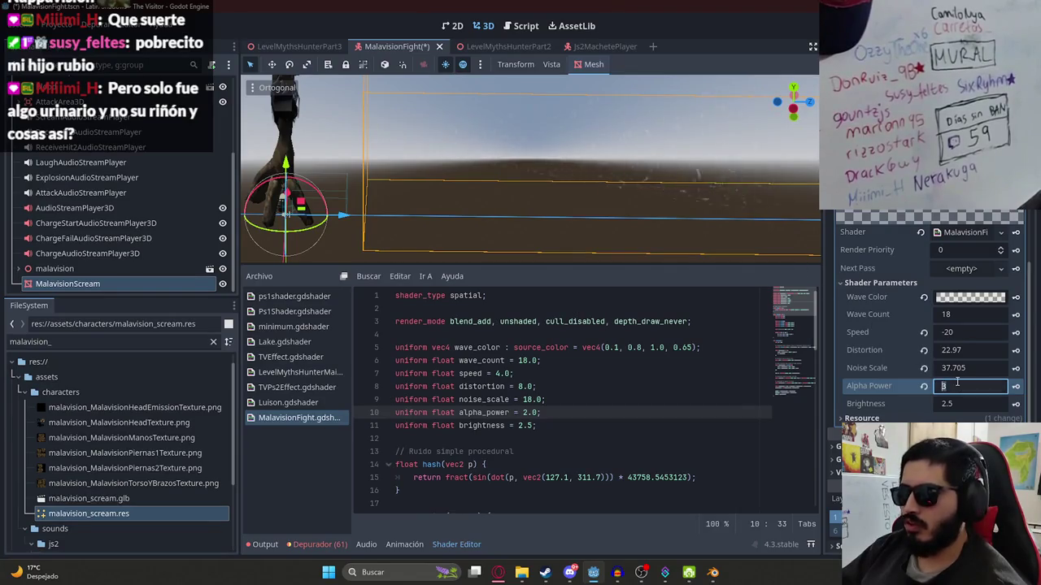
type(".5")
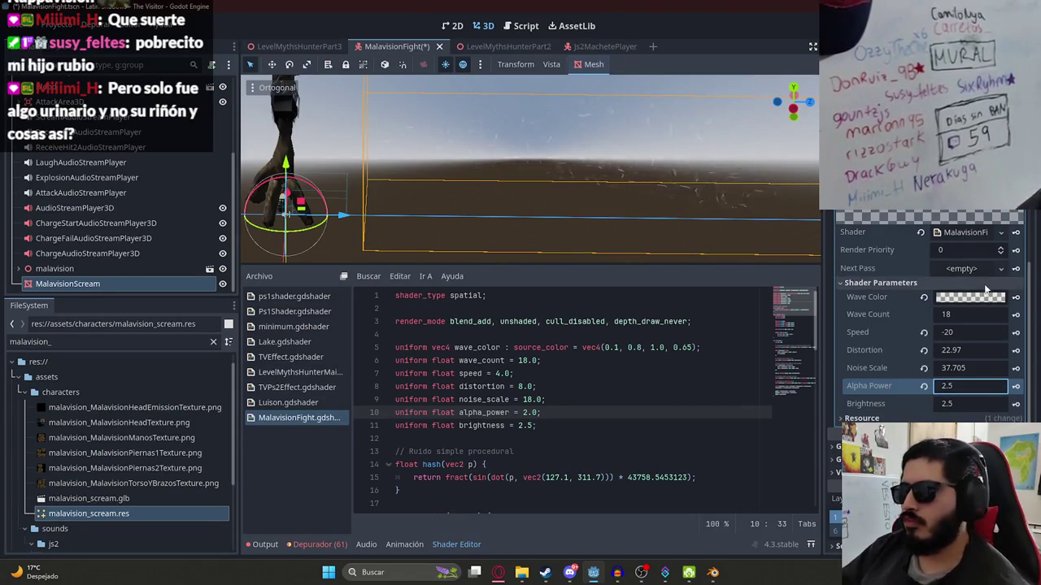
left_click(970, 296)
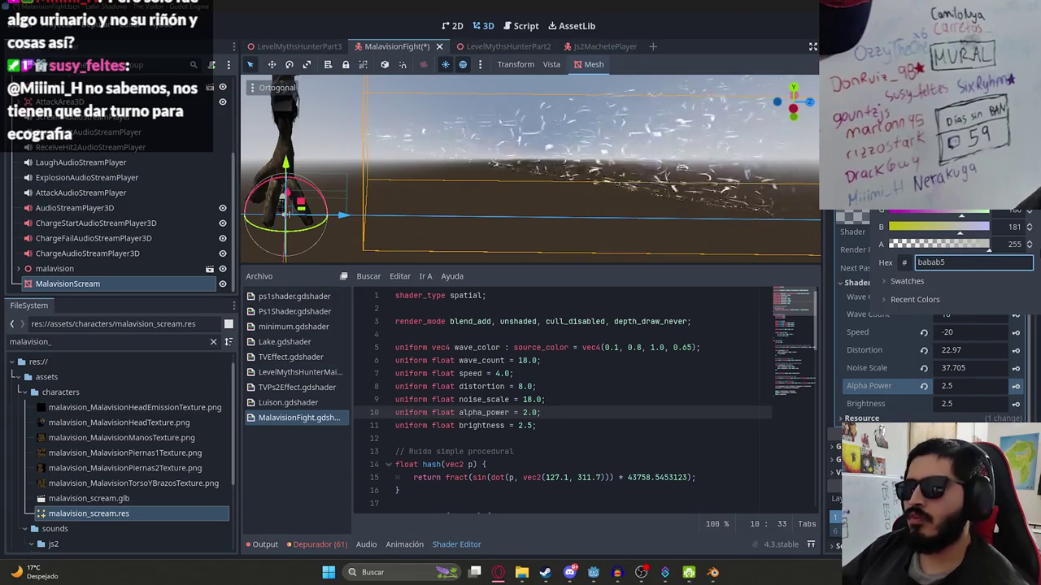
left_click(937, 244)
Raise Distortion to 24.26 and check the scream effect in the viewport.
mouse_move(813, 236)
left_mouse_down()
mouse_move(617, 195)
mouse_move(417, 176)
mouse_move(762, 197)
left_mouse_up()
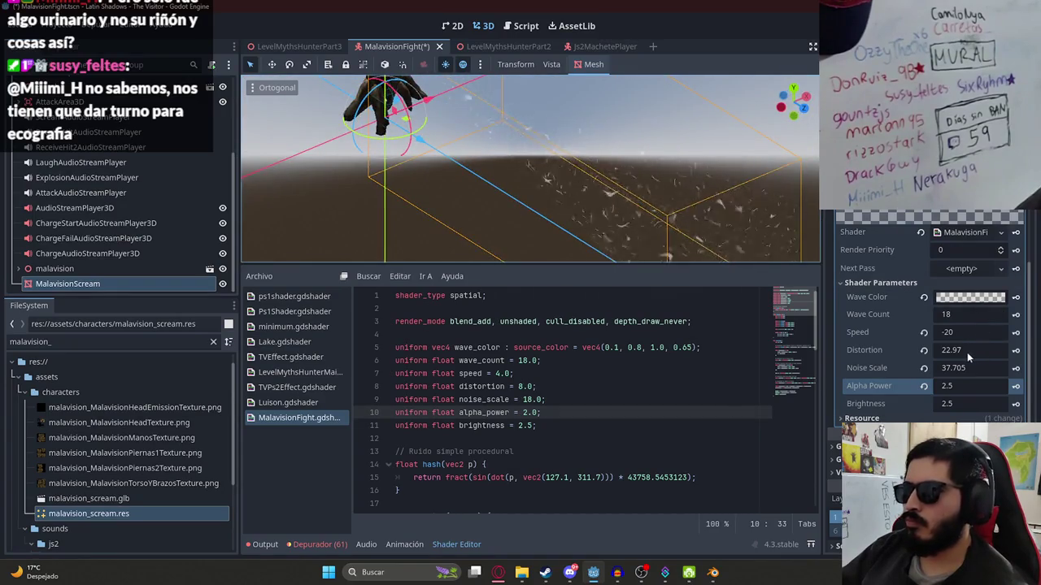
mouse_move(966, 352)
left_mouse_down()
mouse_move(988, 352)
mouse_move(930, 370)
left_mouse_up()
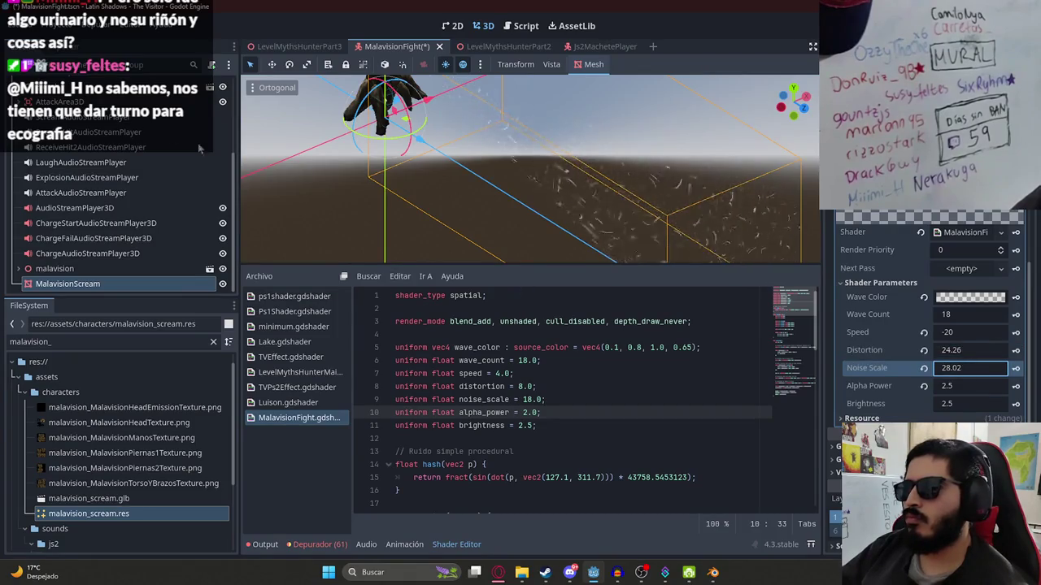
scroll(591, 122, "up", 5)
mouse_move(639, 136)
left_mouse_down()
mouse_move(636, 217)
mouse_move(510, 193)
left_mouse_up()
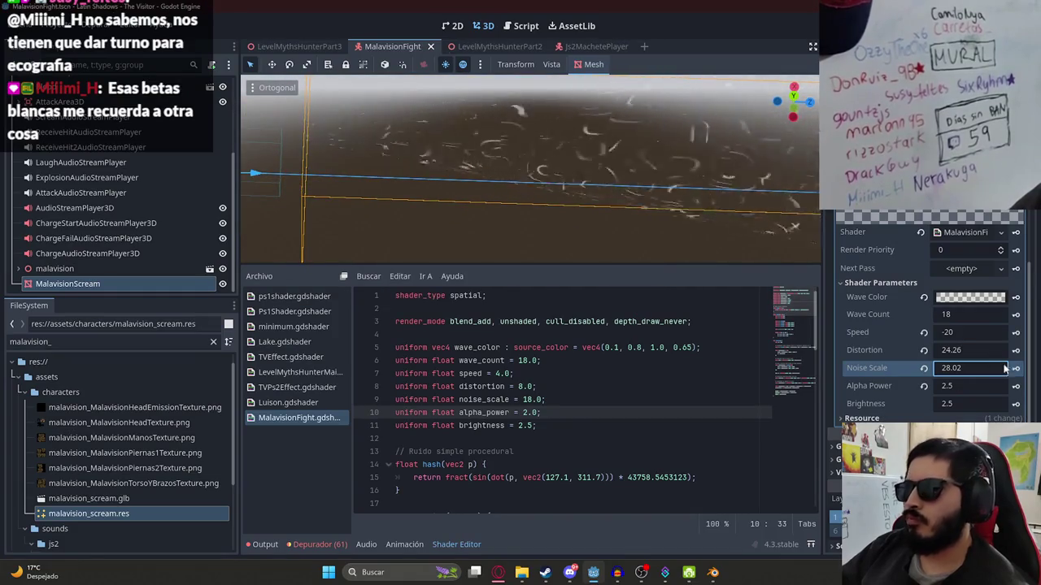
Enter -15 as the MalavisionScream shader's Speed and save MalavisionFight.
key("ctrl+s")
left_click(975, 331)
type("-15")
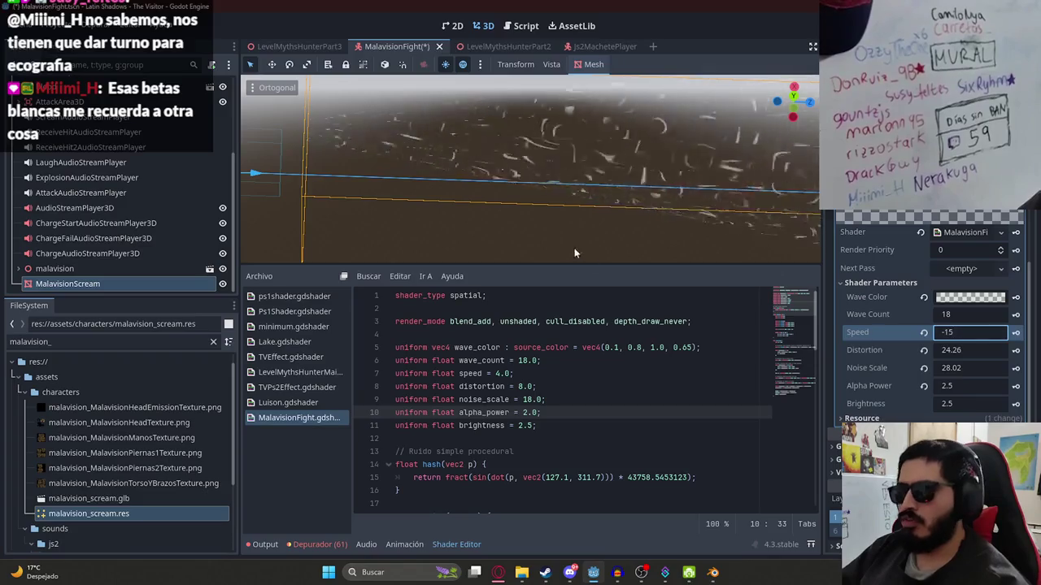
key("Return")
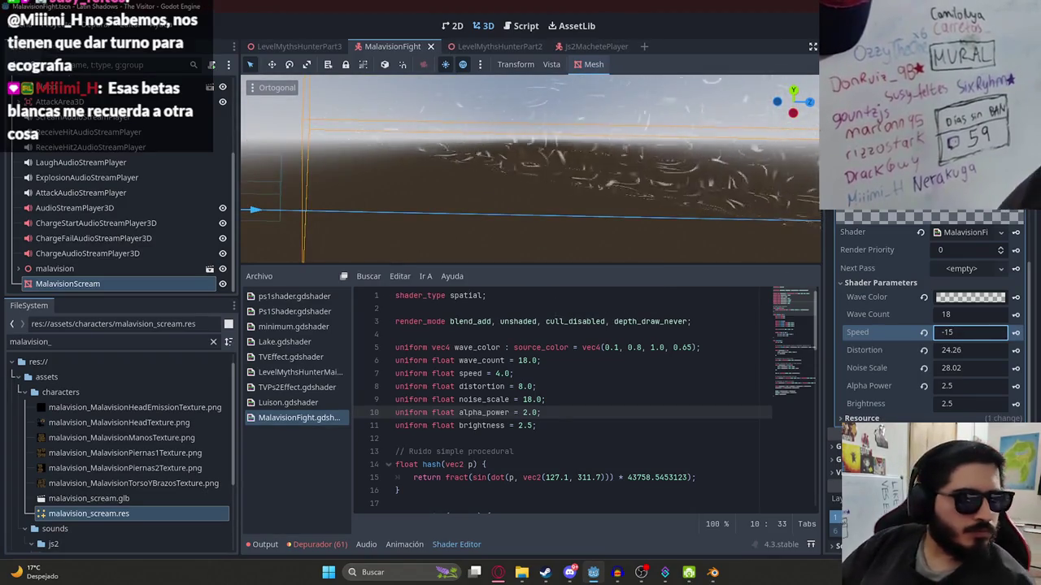
key("ctrl+s")
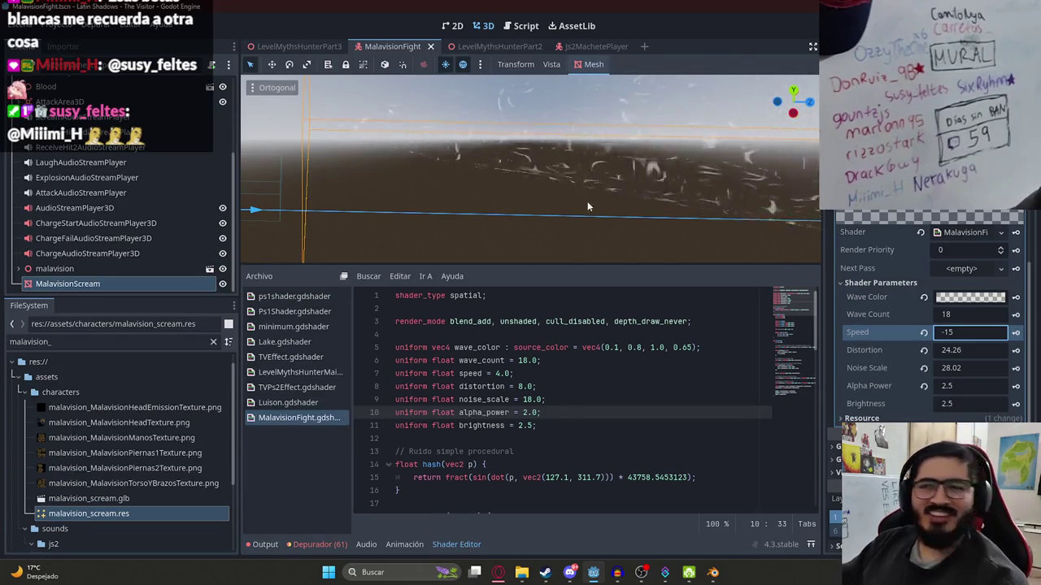
Set Speed to -10, Distortion to 20 and Noise Scale to 30.
mouse_move(587, 200)
left_mouse_down()
mouse_move(531, 207)
mouse_move(532, 224)
mouse_move(467, 156)
mouse_move(474, 143)
mouse_move(658, 198)
left_mouse_up()
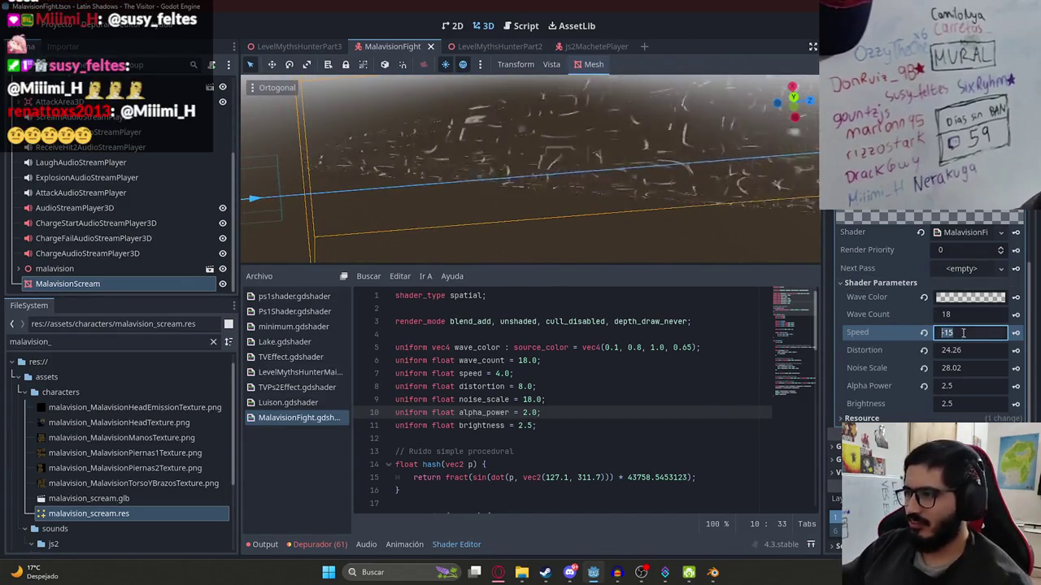
key("BackSpace")
type("0")
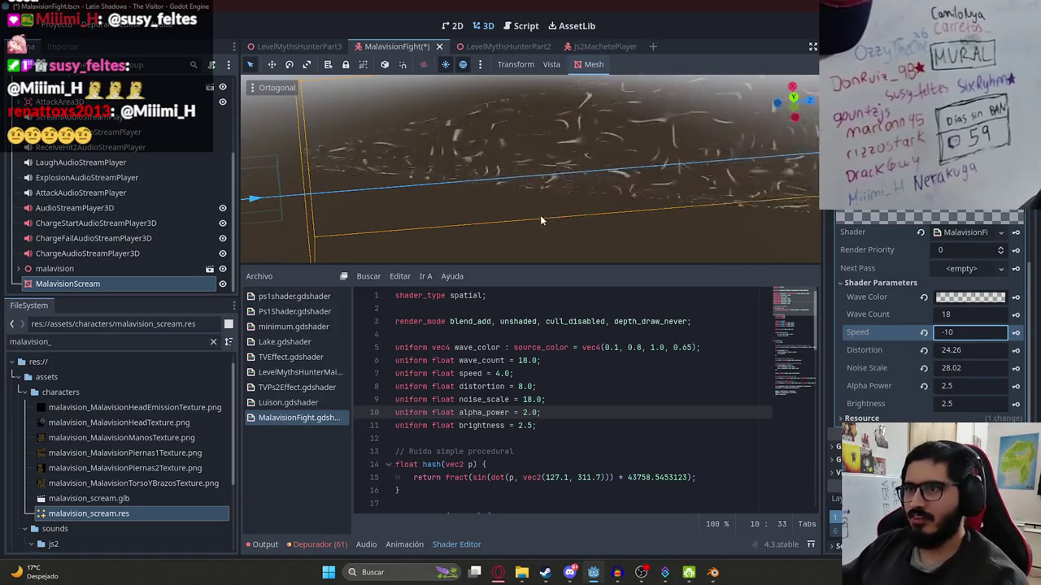
left_click(978, 351)
type("20")
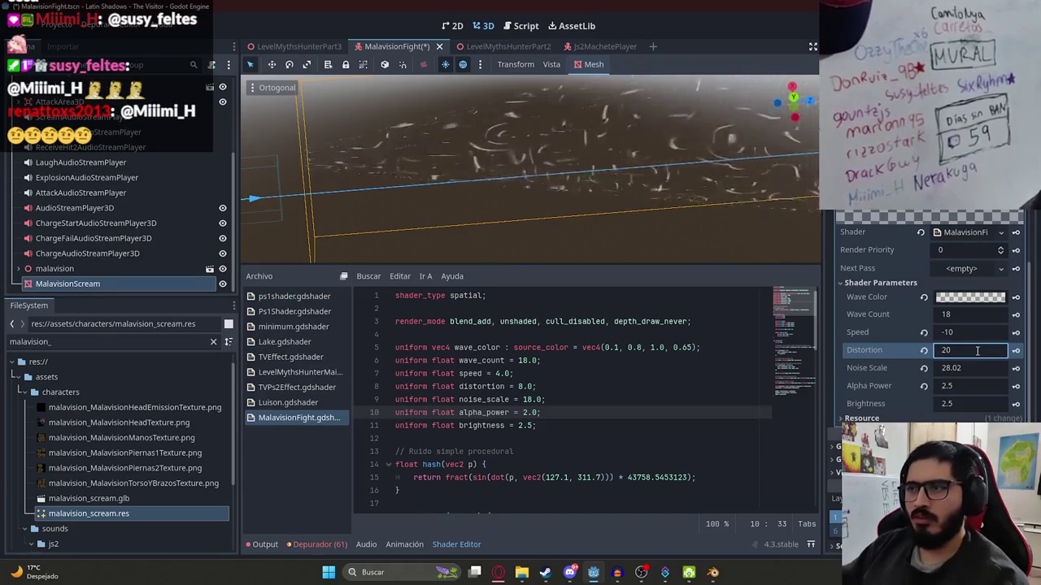
left_click(966, 367)
type("30")
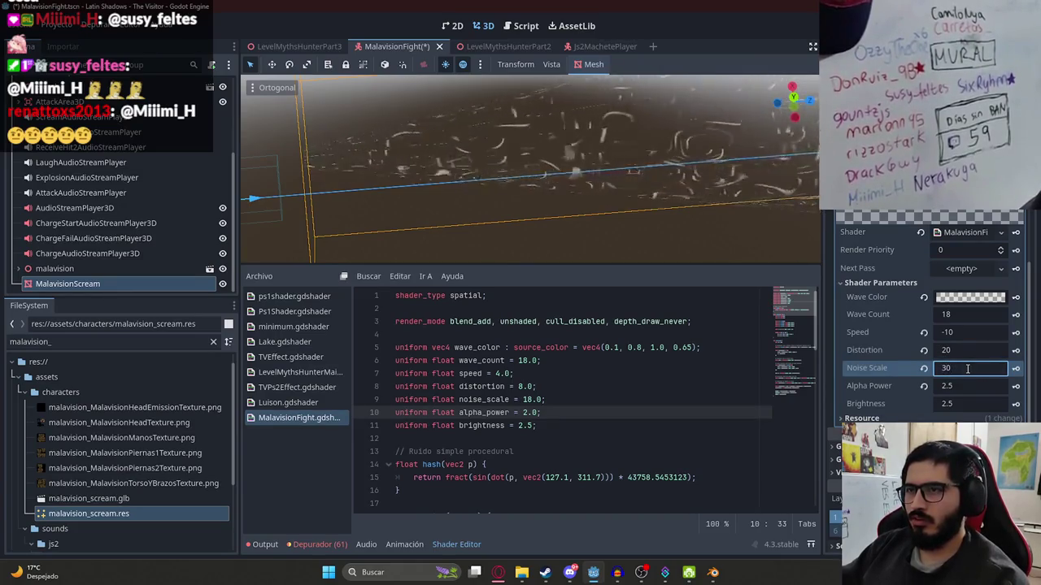
Set Alpha Power to 2, make the Wave Color fainter, and save the scene.
left_click(959, 387)
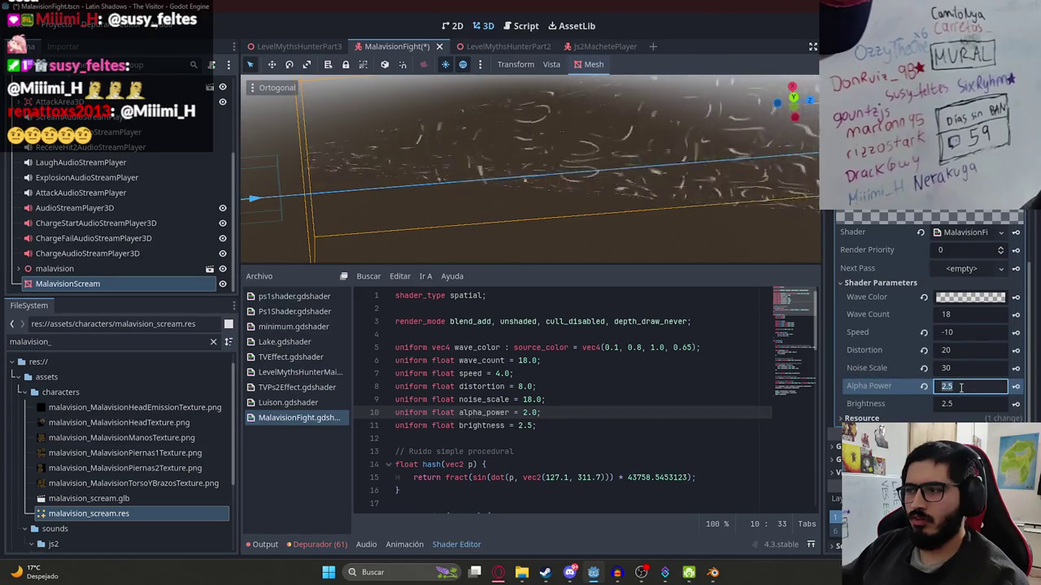
type("3")
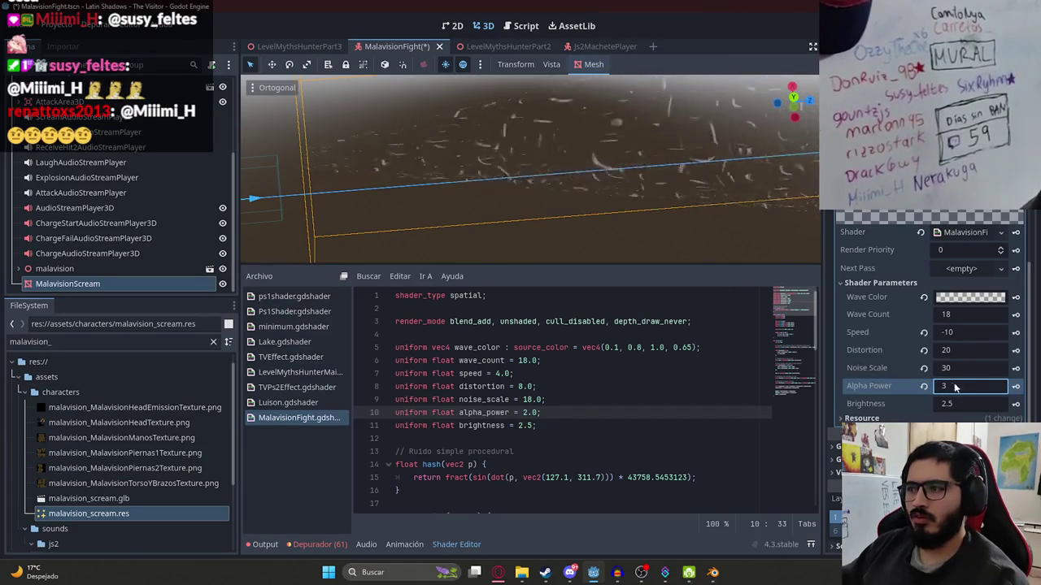
key("BackSpace")
type("2")
left_click(961, 298)
left_click_drag(960, 243, 911, 245)
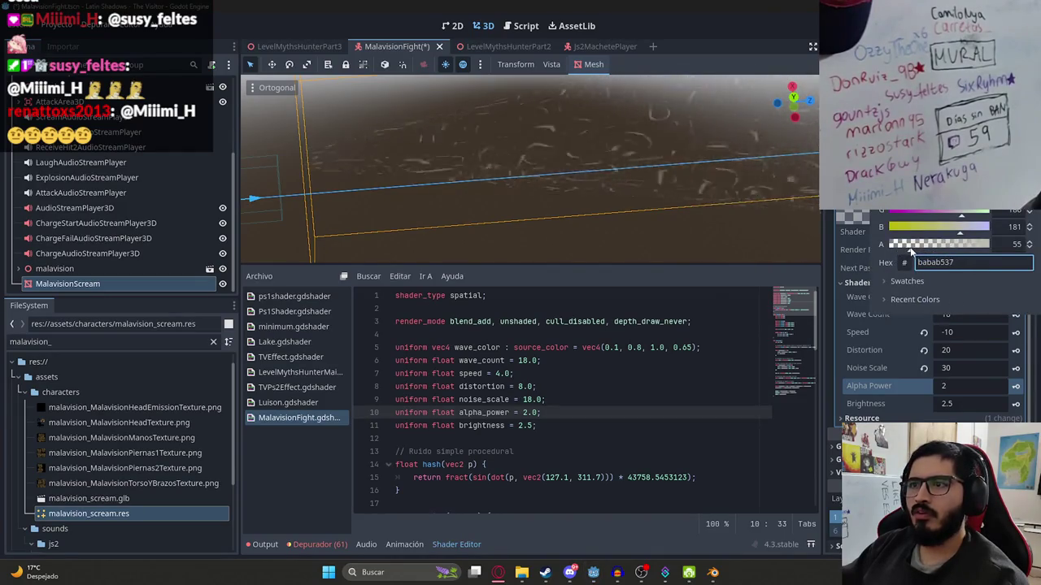
mouse_move(557, 215)
left_mouse_down()
mouse_move(612, 185)
mouse_move(469, 220)
mouse_move(496, 198)
mouse_move(625, 240)
mouse_move(536, 196)
left_mouse_up()
key("ctrl+s")
double_click(79, 281)
Keep the MalavisionScream name, save the scene, and bring up malavision_fight.gd.
key("Return")
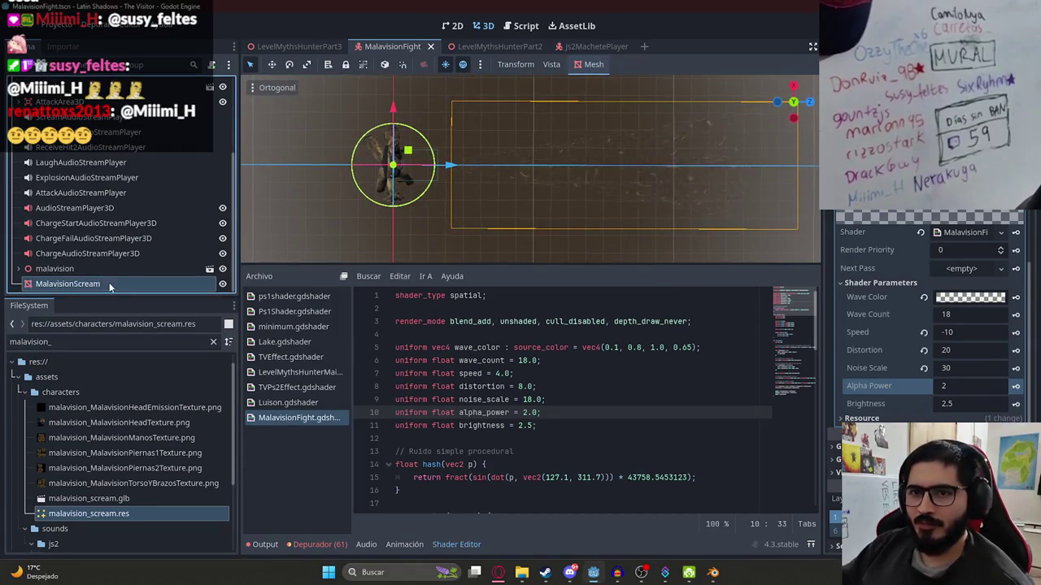
key("ctrl+s")
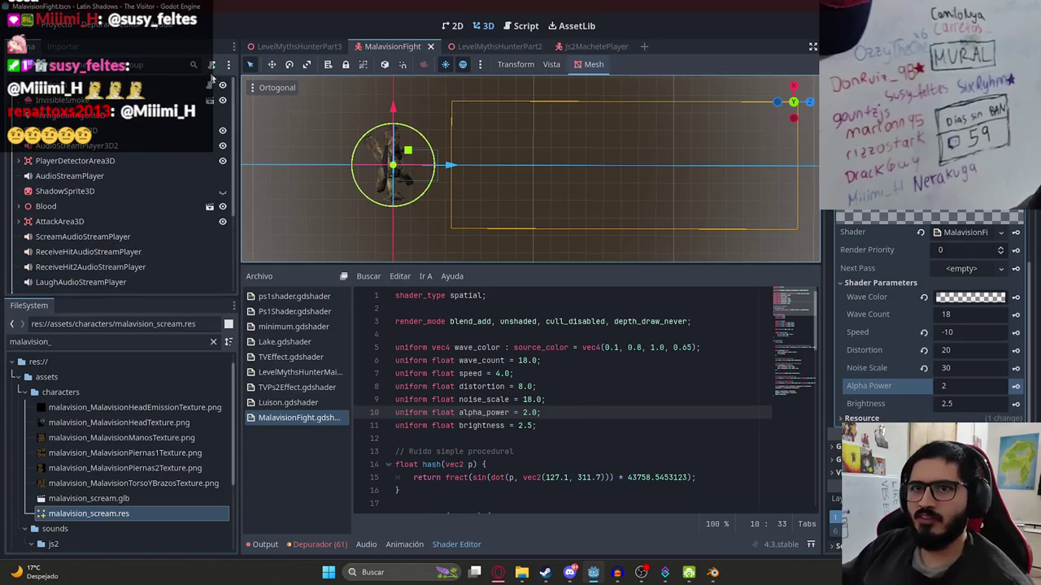
key("ctrl+F3")
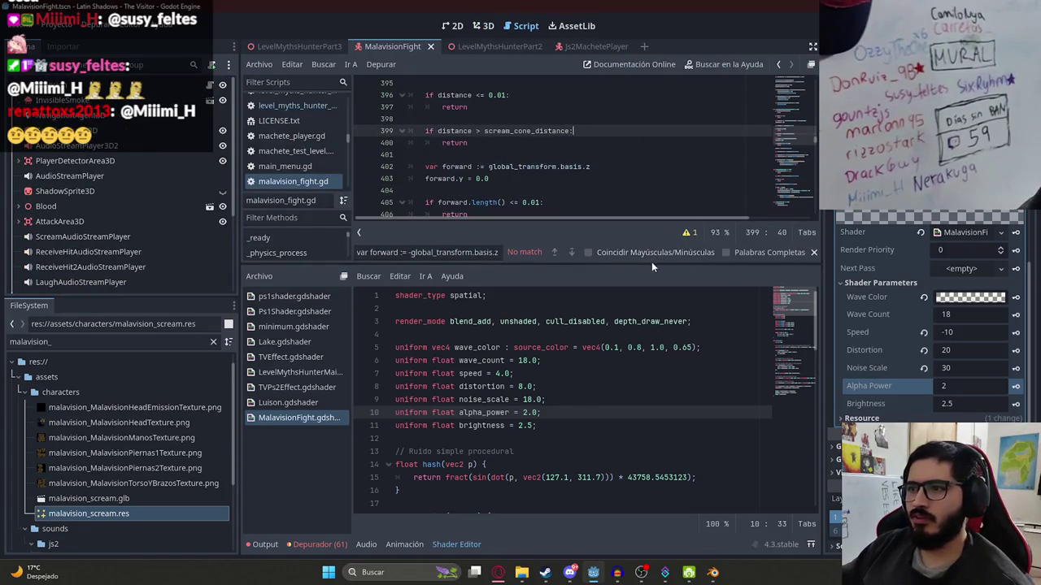
left_click_drag(546, 259, 546, 362)
left_click(787, 107)
scroll(788, 106, "down", 5)
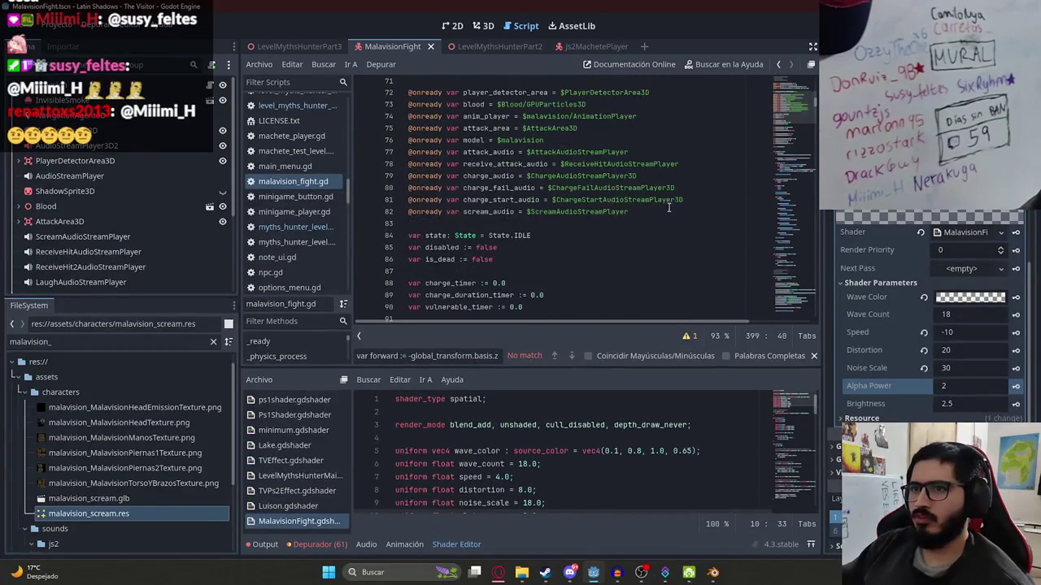
left_click(672, 221)
type("@onready var scre")
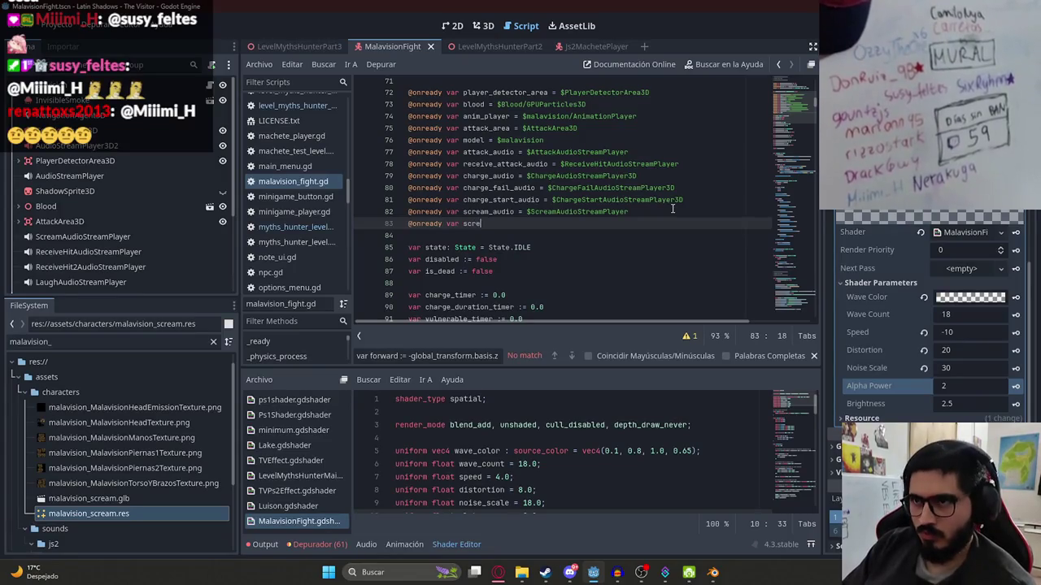
type("m_c")
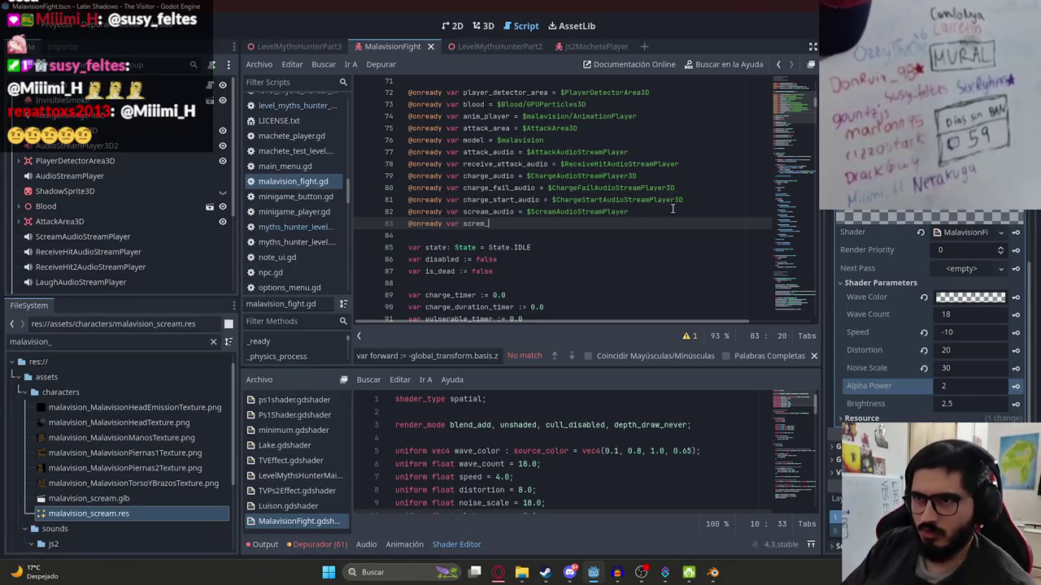
type("_cone = $")
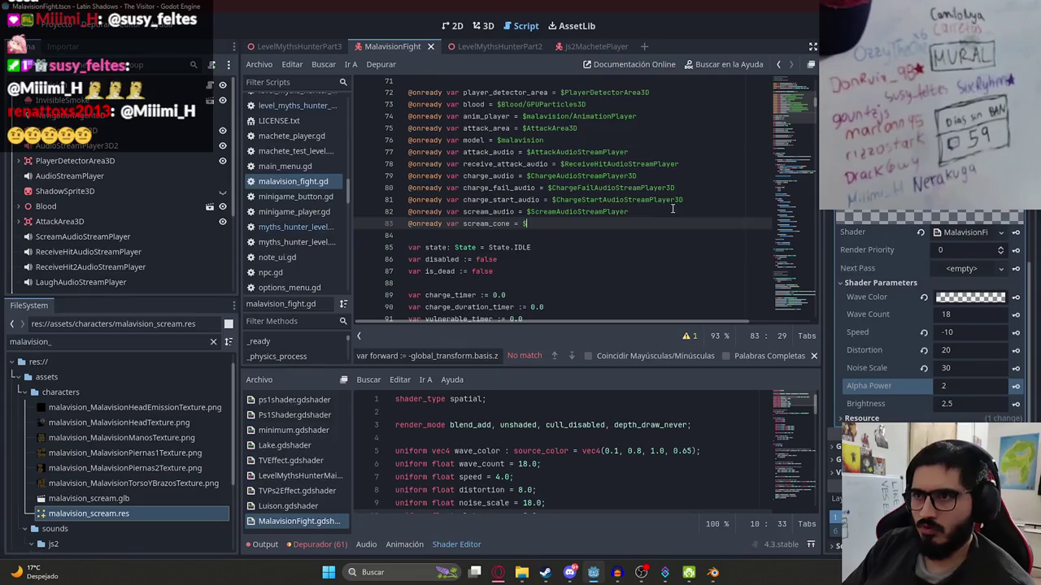
type("MalavisionScream")
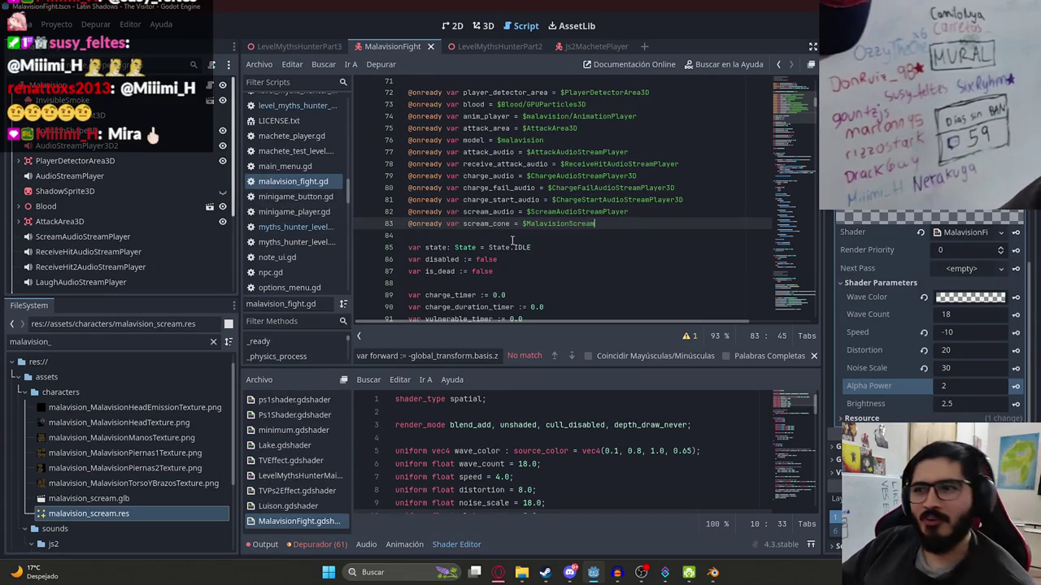
double_click(488, 223)
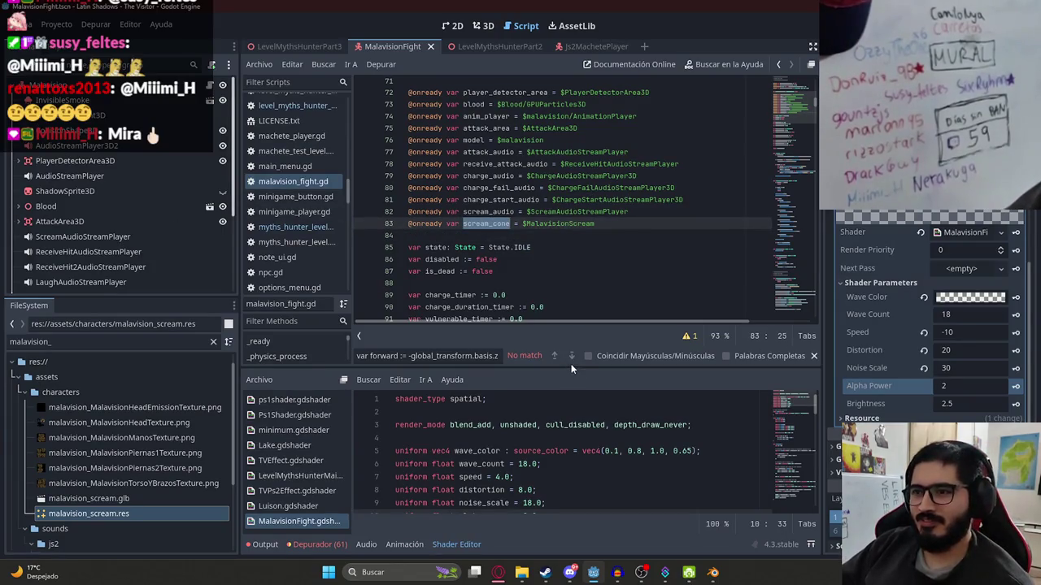
left_click(595, 272)
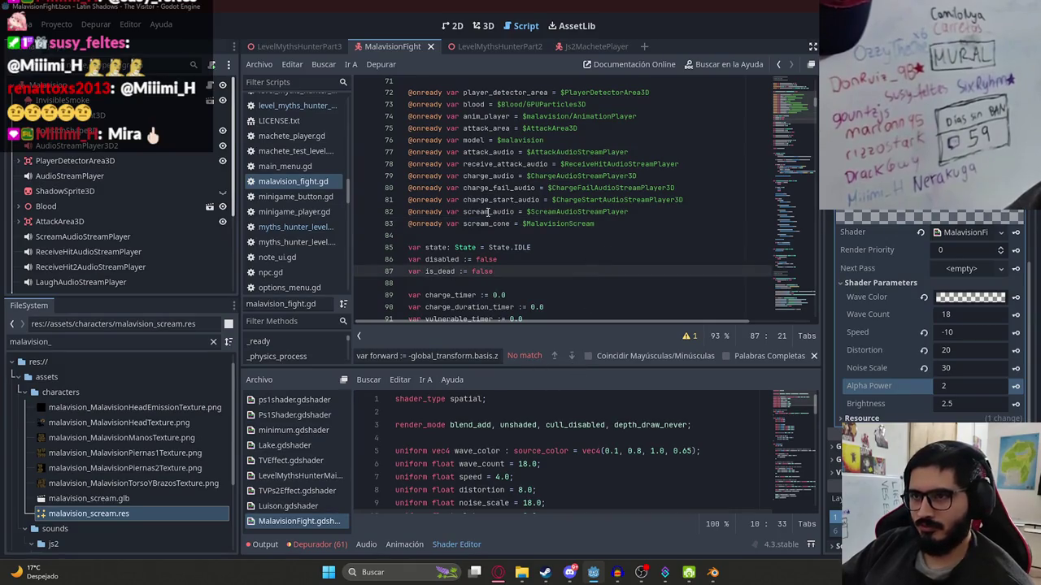
key("ctrl+a")
left_click(496, 573)
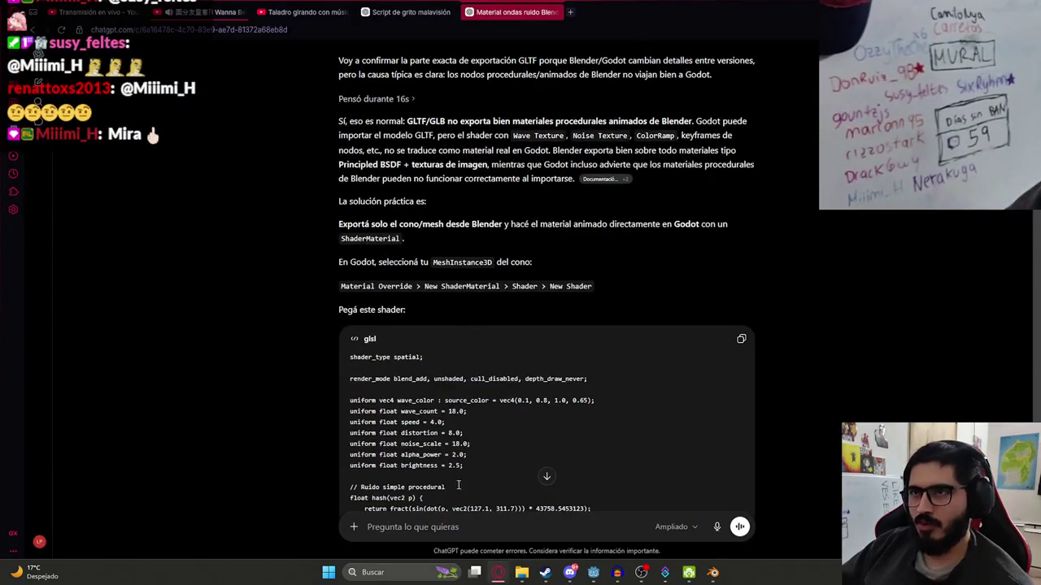
In 'Script de grito malavisión', paste the fight script and request toggling scream_cone visibility instead.
left_click(404, 12)
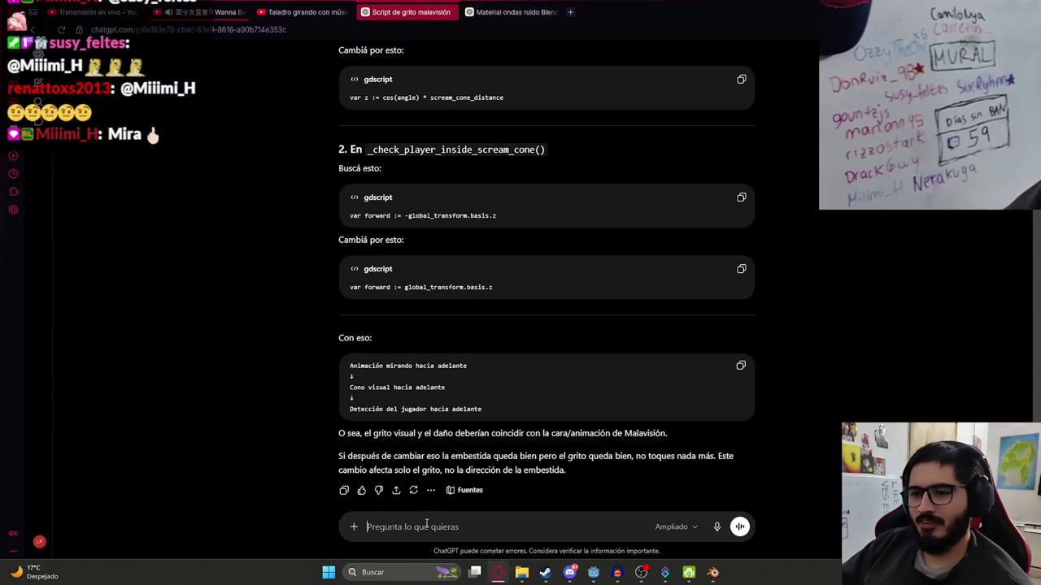
key("ctrl+v")
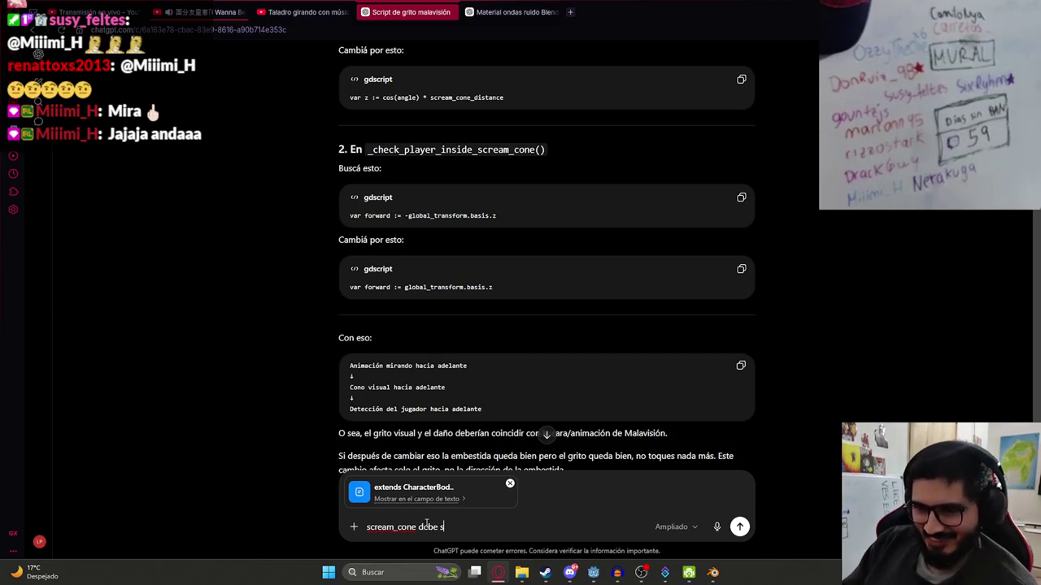
type("ue cuando grita malavision, quita lo")
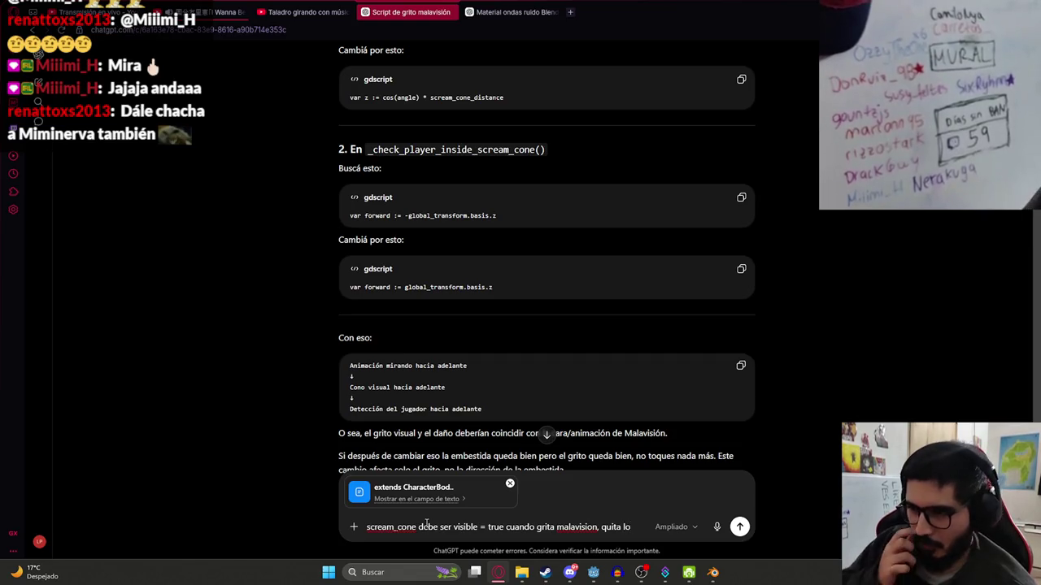
type(" anterior de que dibujaba por")
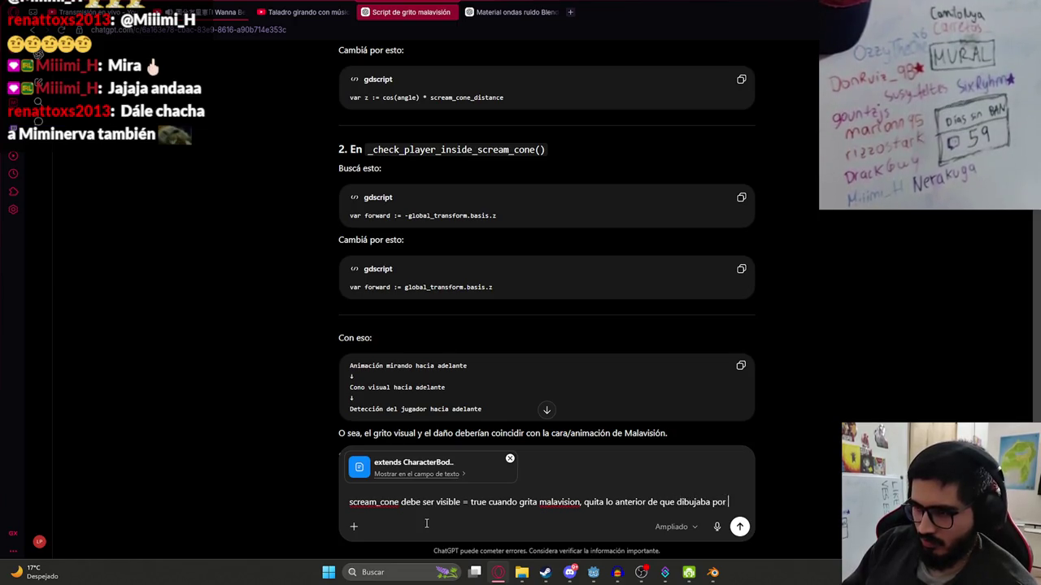
type("codigo")
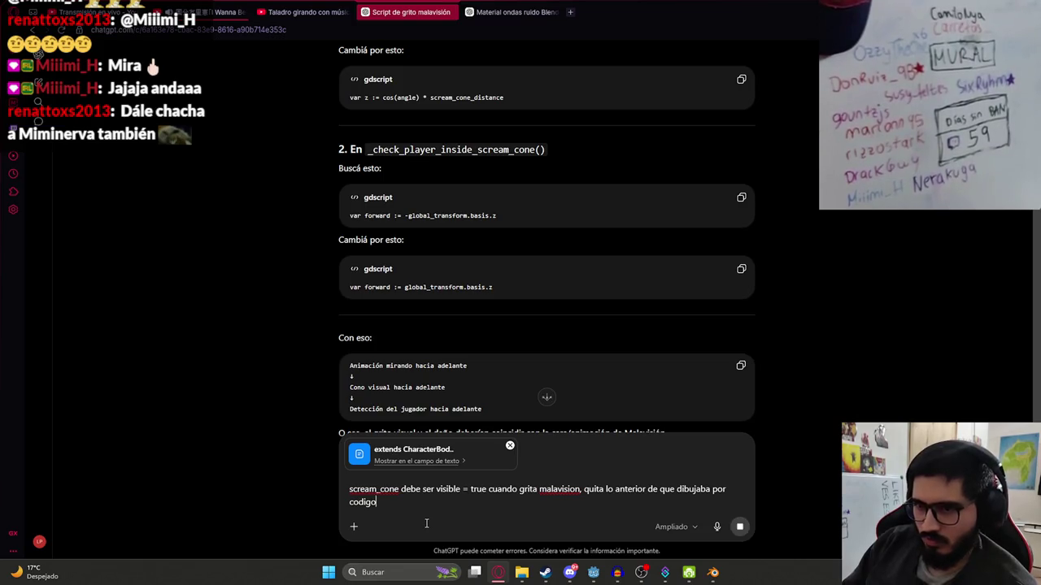
key("Return")
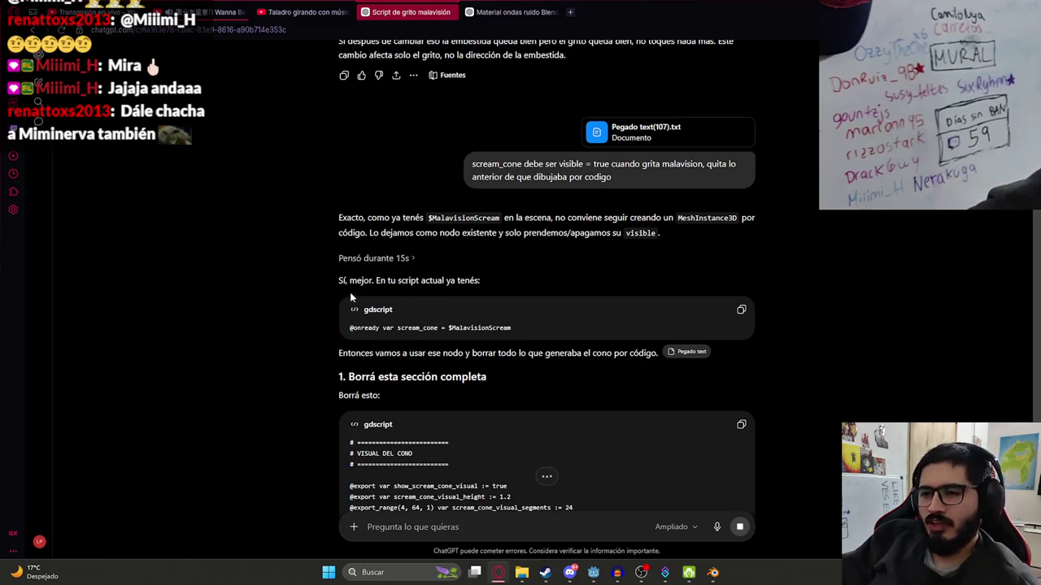
Send a follow-up asking that the scream detect the player via the cone mesh, not distance.
scroll(383, 298, "down", 3)
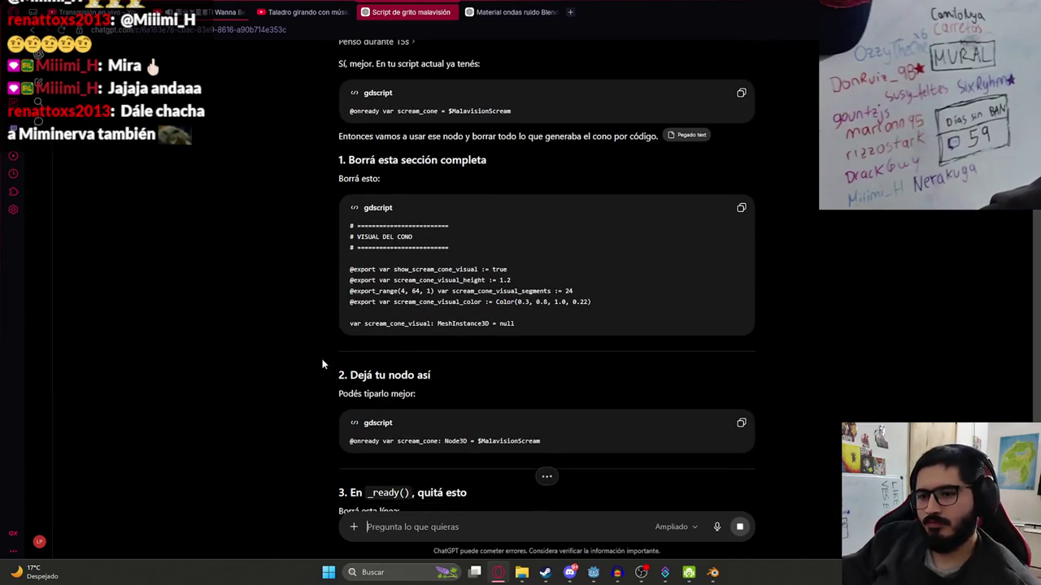
scroll(322, 365, "down", 10)
type("y qeu")
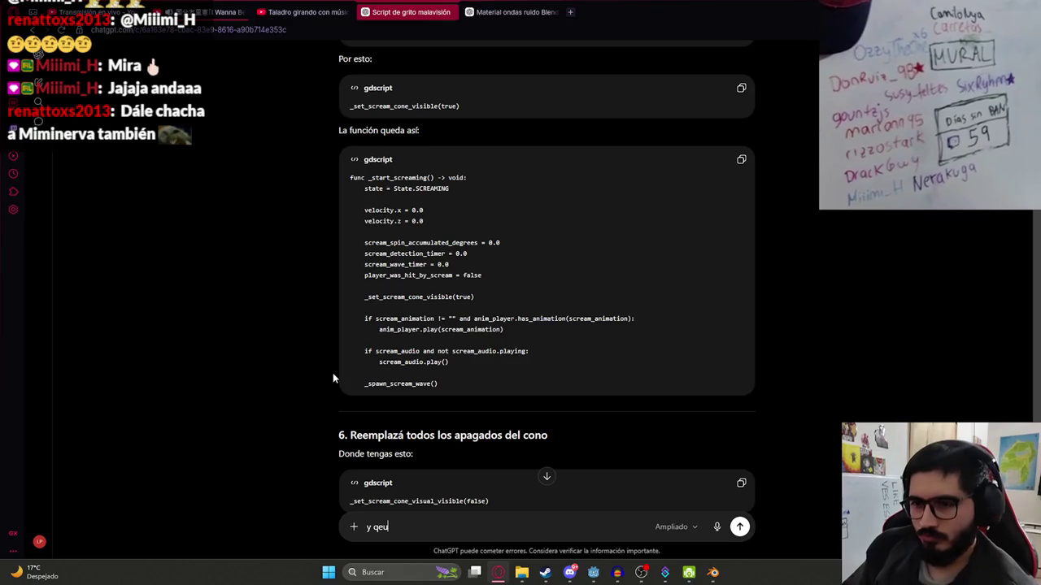
key("BackSpace")
key("BackSpace")
type("ue ademas")
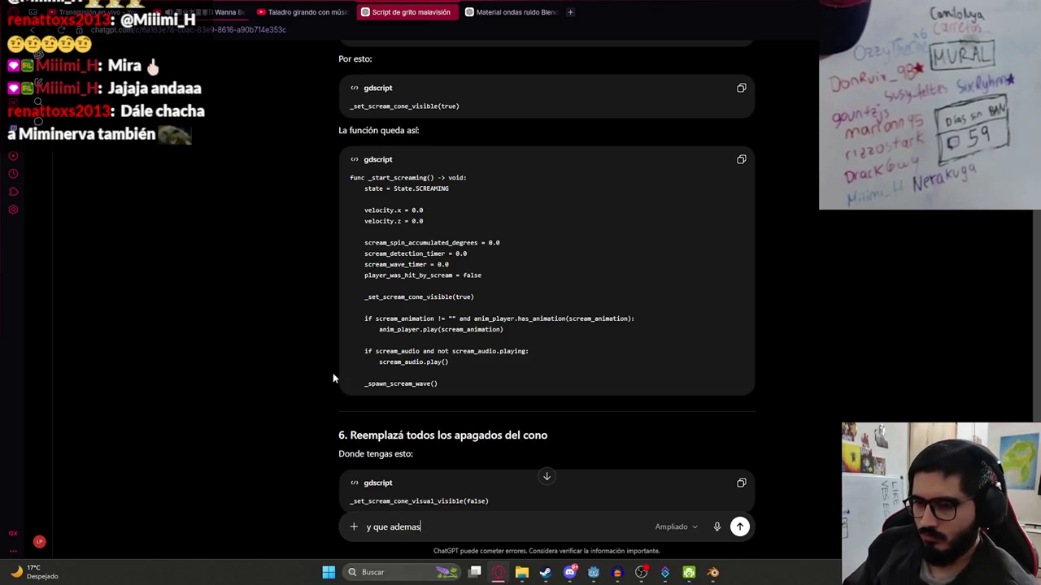
type(", en vez de detectar por di")
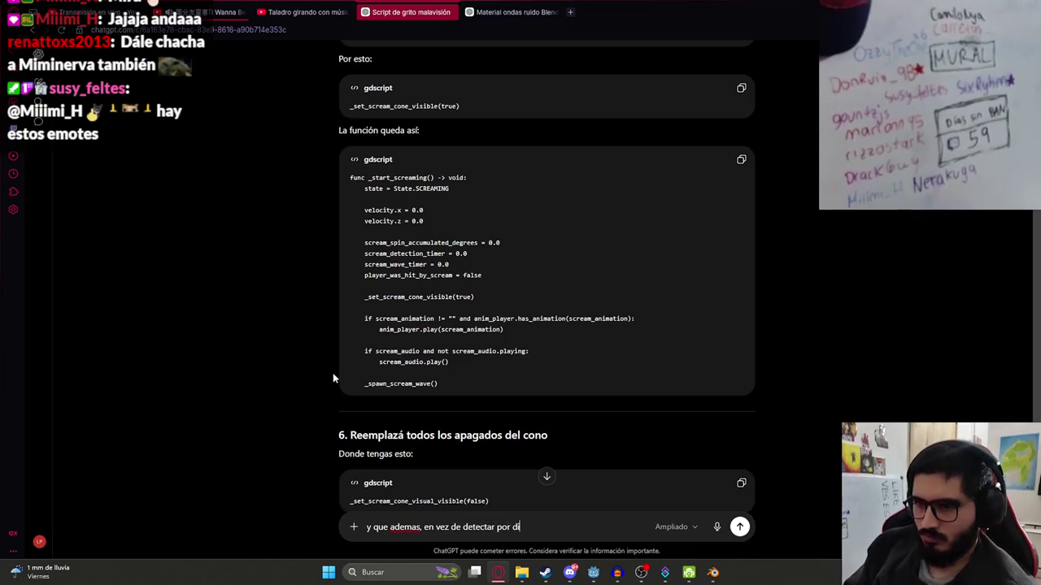
type("stancia o algo al j")
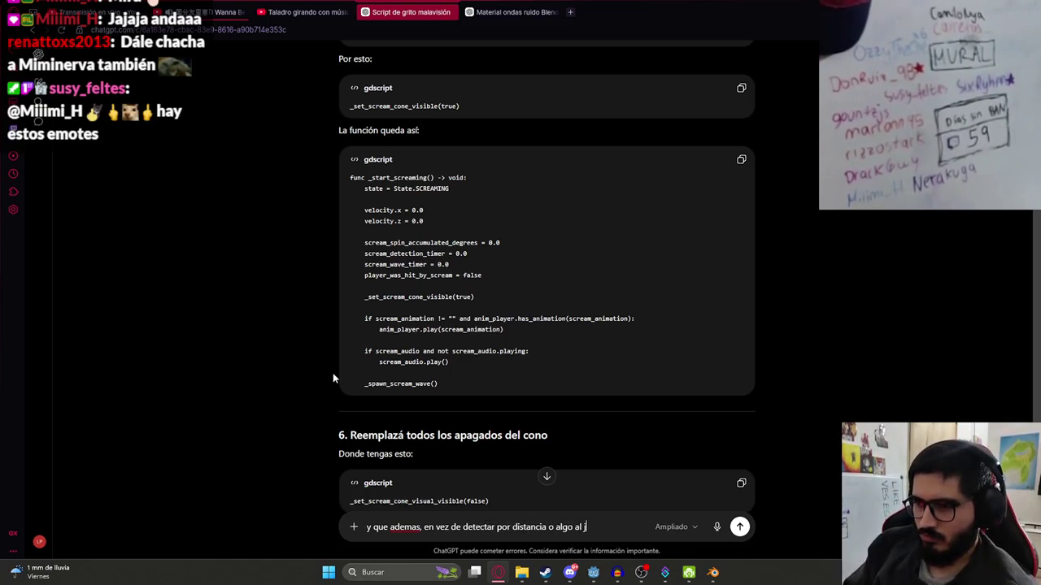
type("cte por este mesh")
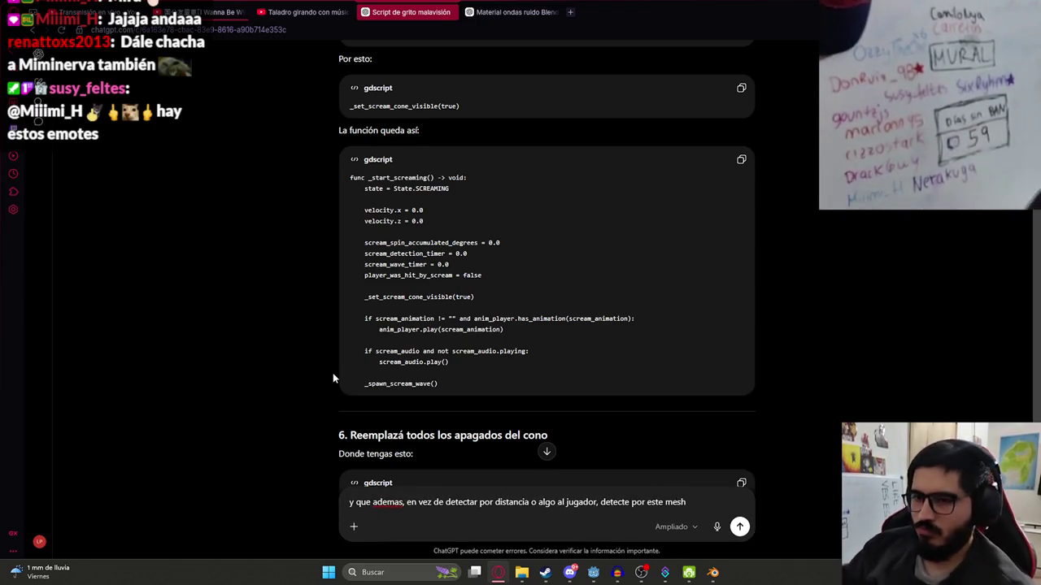
key("Return")
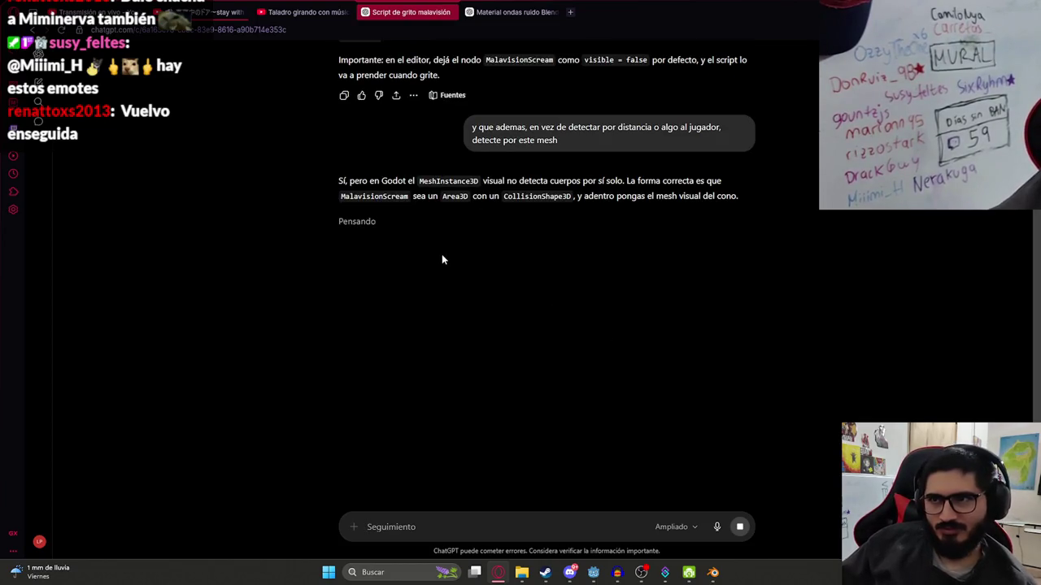
Review ChatGPT's Area3D answer and its _setup_scream_cone_area code, then return to Godot.
left_click_drag(350, 180, 515, 180)
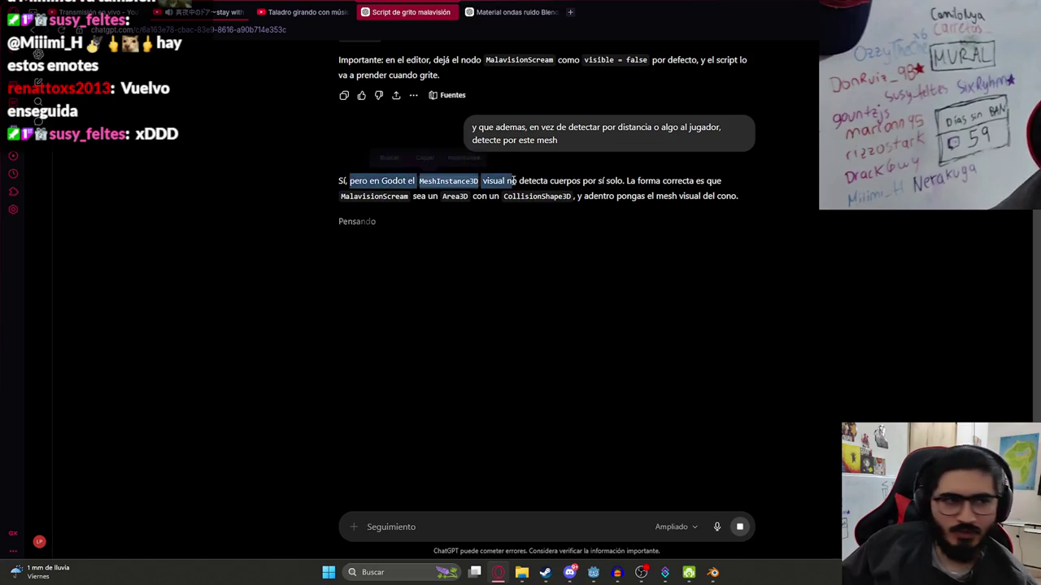
left_click(370, 244)
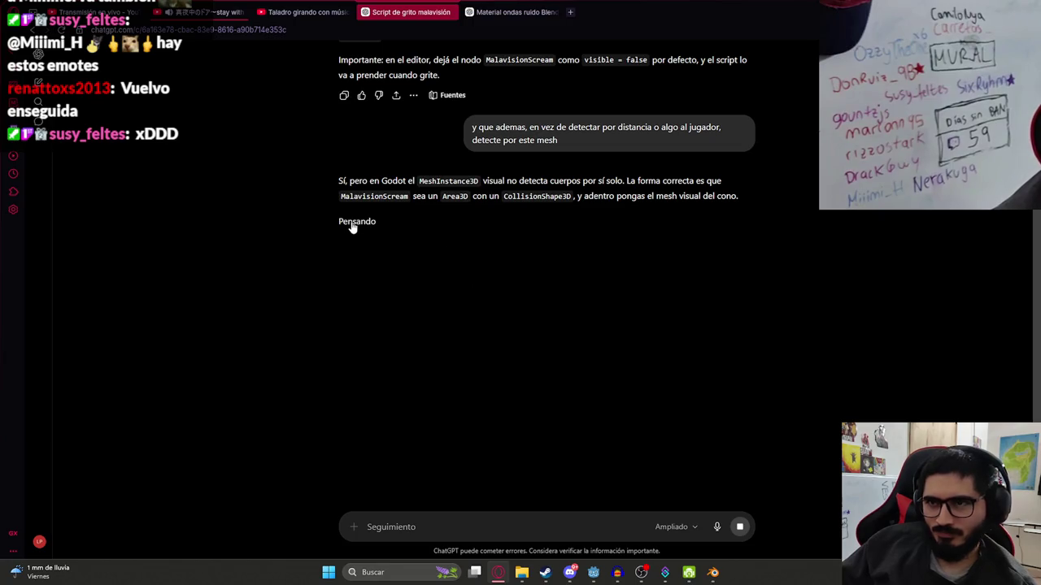
left_click(353, 225)
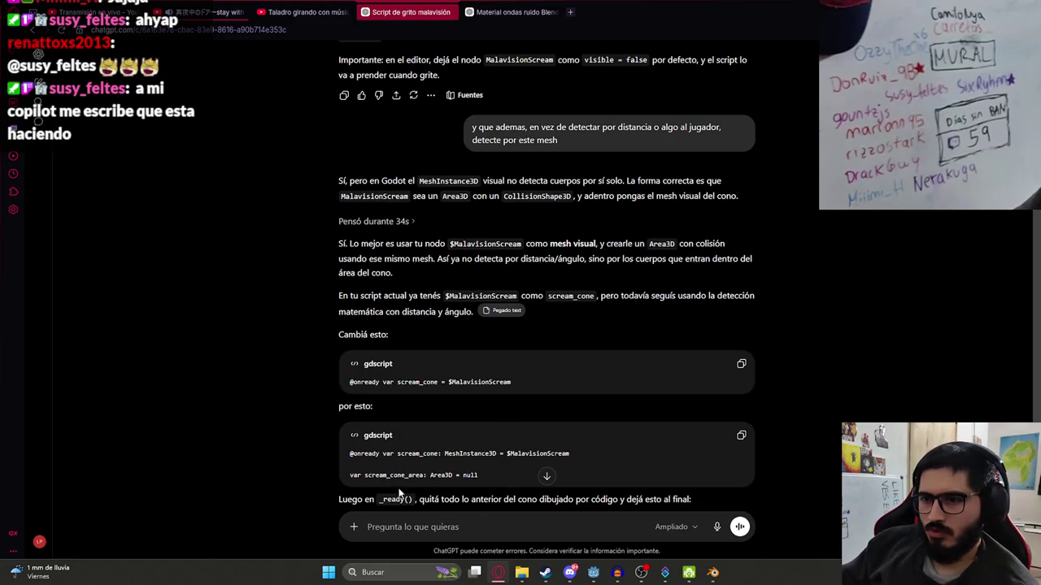
scroll(399, 492, "down", 3)
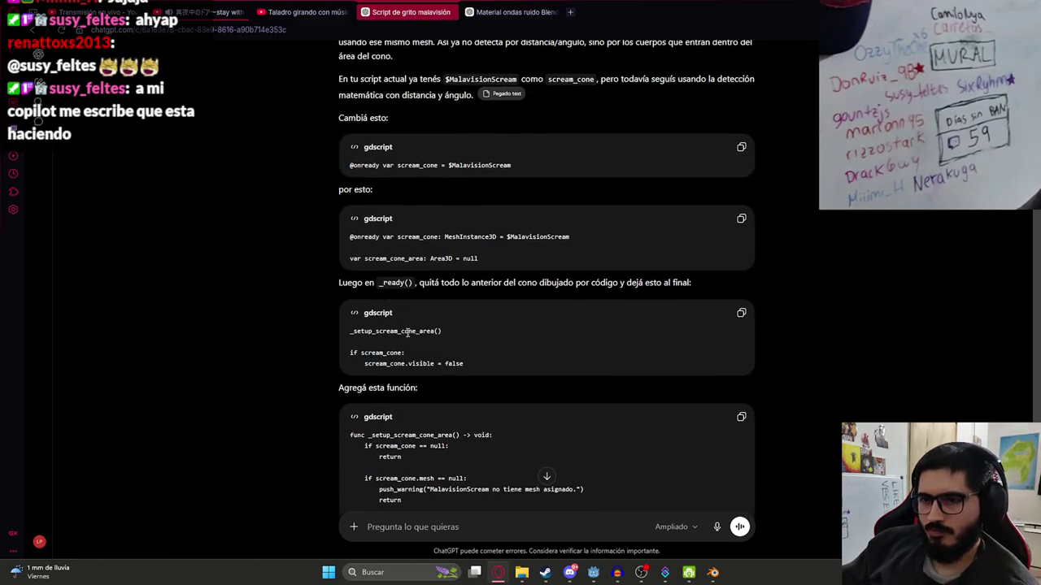
key("alt+Tab")
left_click(472, 30)
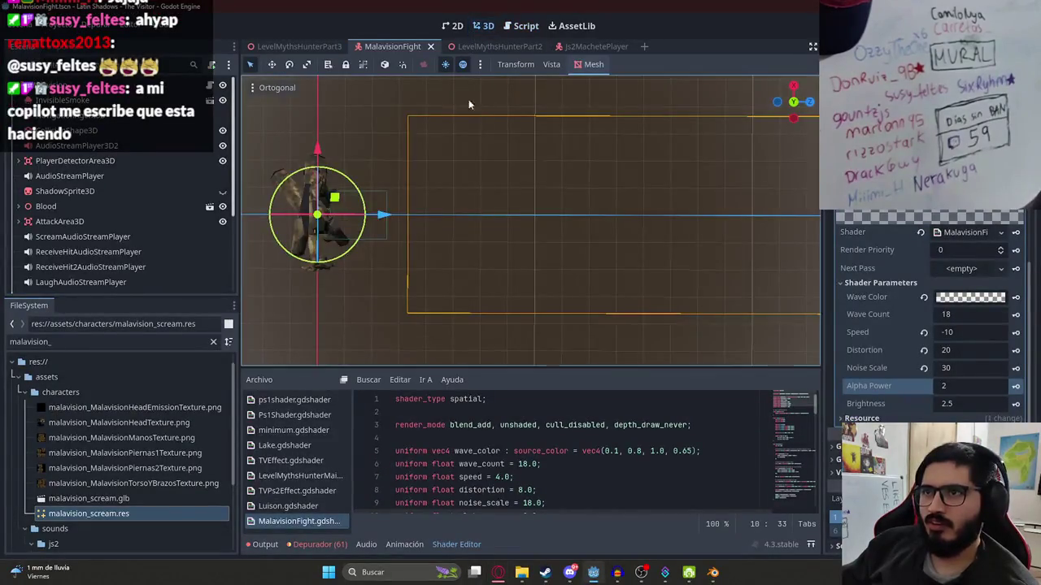
left_click_drag(425, 206, 455, 268)
scroll(157, 256, "down", 5)
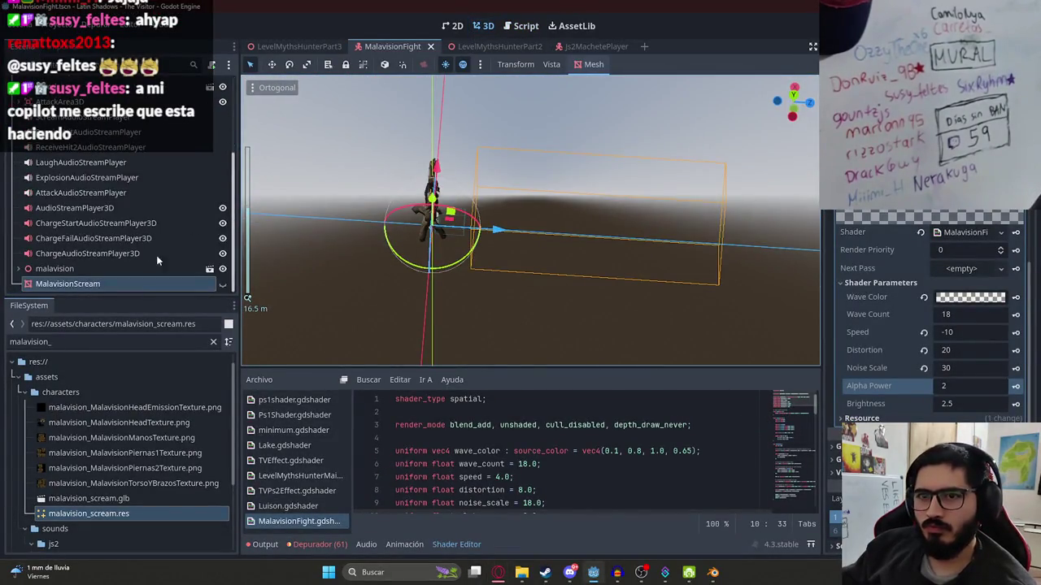
left_click(216, 284)
right_click(215, 284)
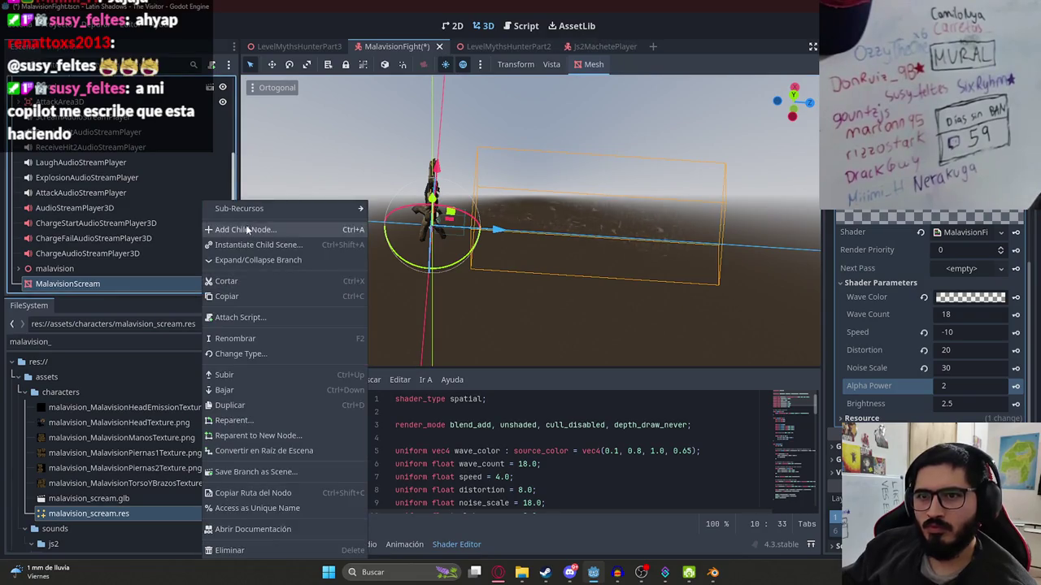
left_click(245, 227)
type("collisionsh")
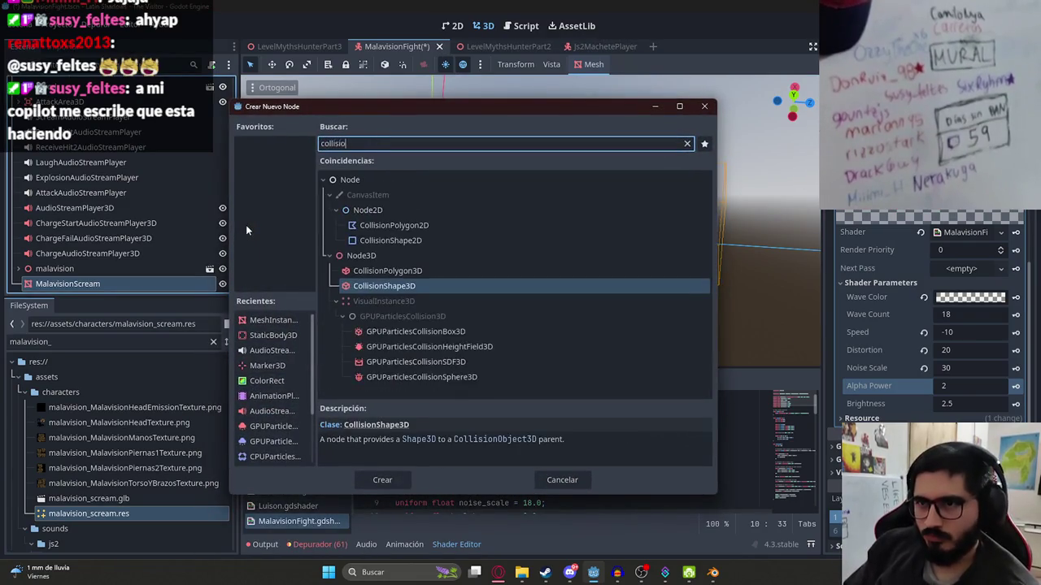
key("Return")
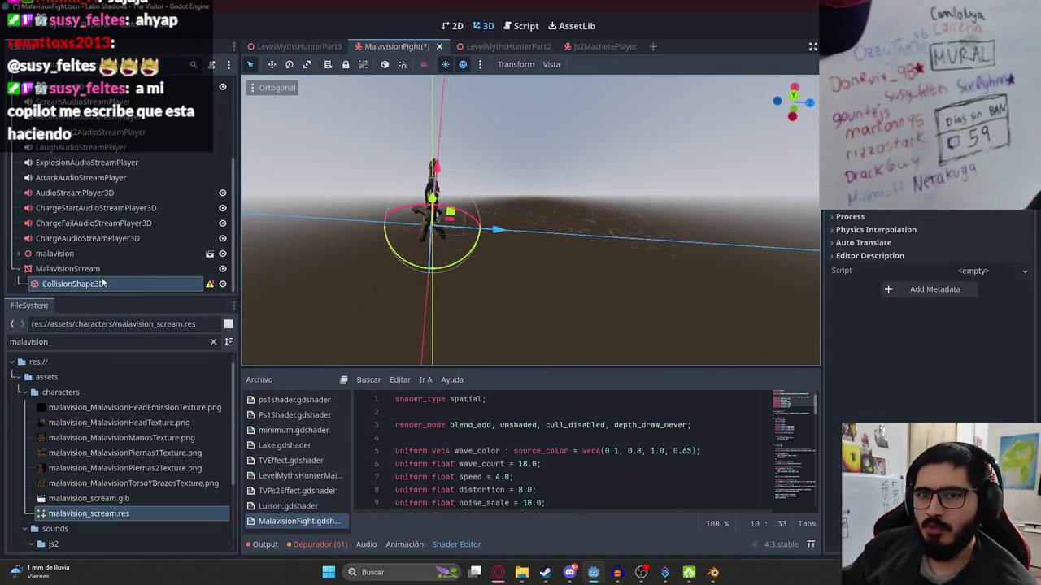
mouse_move(72, 284)
left_mouse_down()
mouse_move(68, 271)
mouse_move(54, 273)
mouse_move(95, 273)
left_mouse_up()
left_click(77, 284)
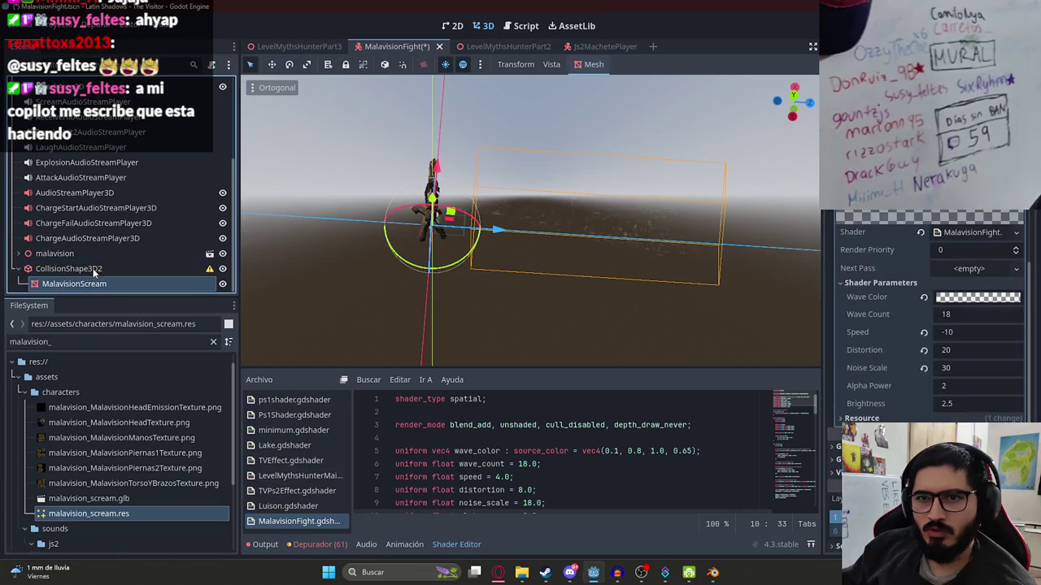
left_click(168, 272)
left_click(211, 269)
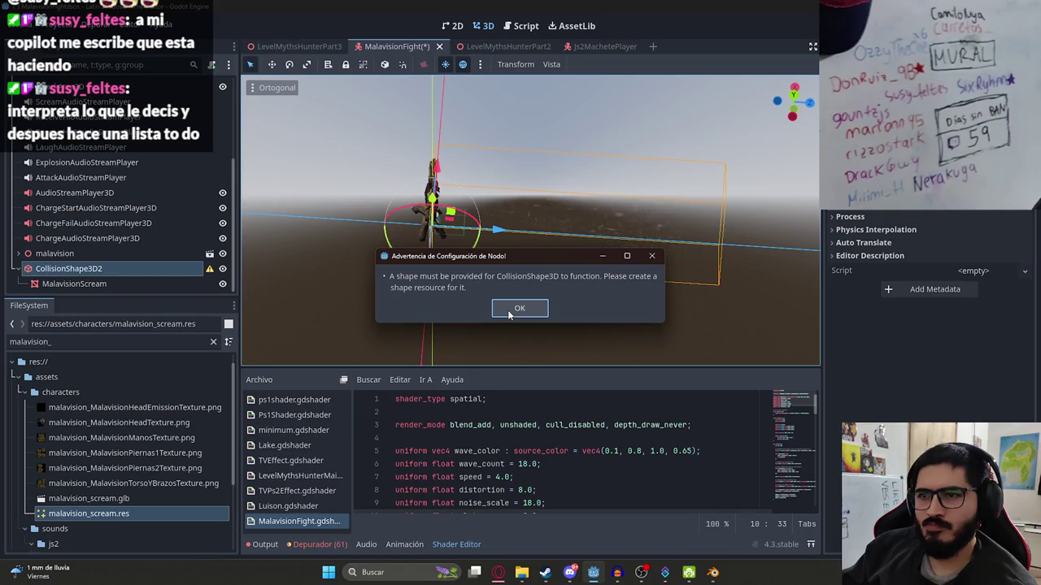
Nest the collision shape under MalavisionScream and add an Area3D child to MalavisionScream.
left_click(510, 312)
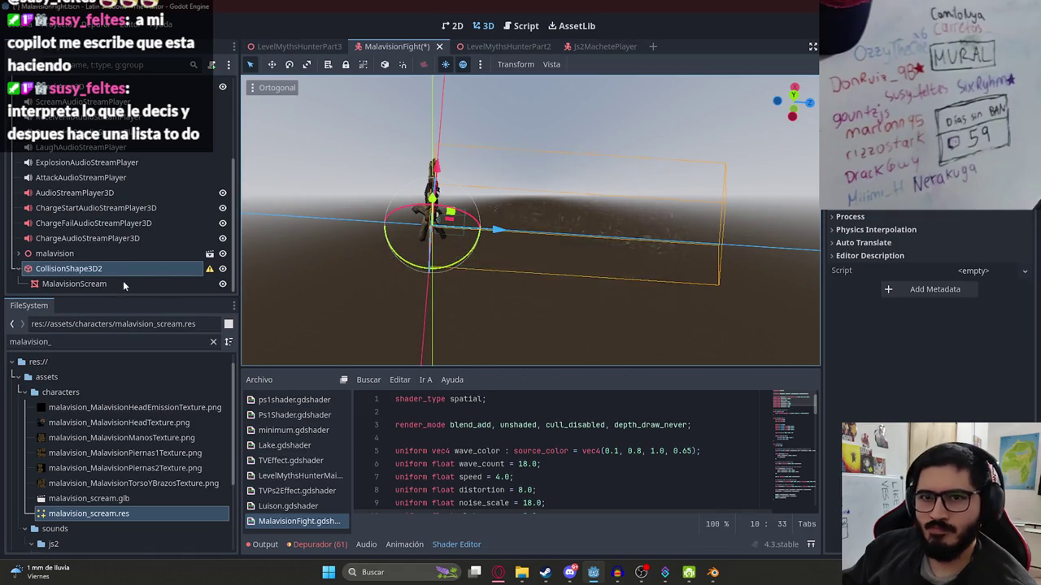
left_click_drag(123, 281, 122, 271)
left_click(81, 268)
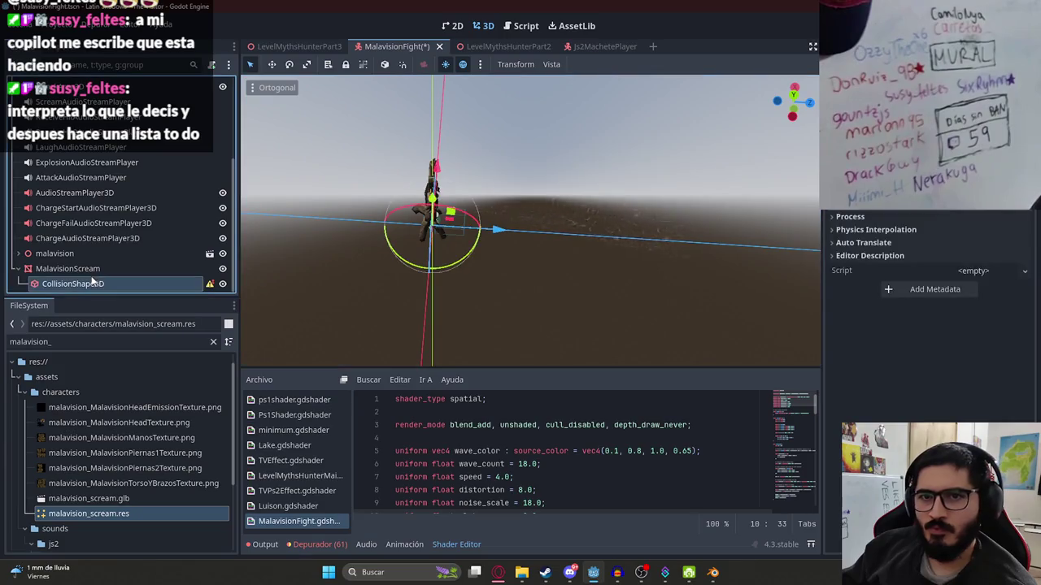
right_click(81, 268)
left_click(122, 228)
type("area3")
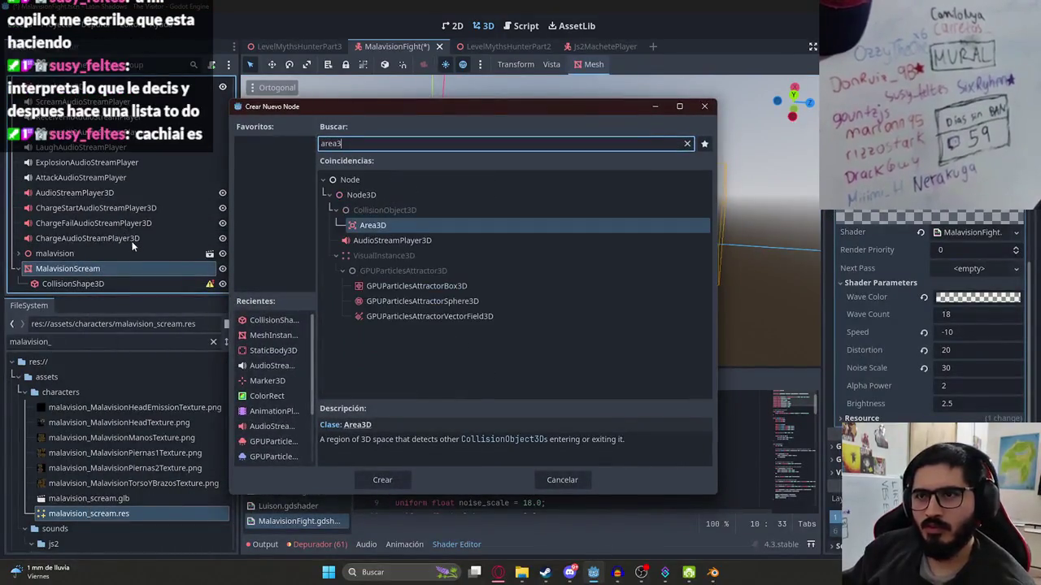
key("Return")
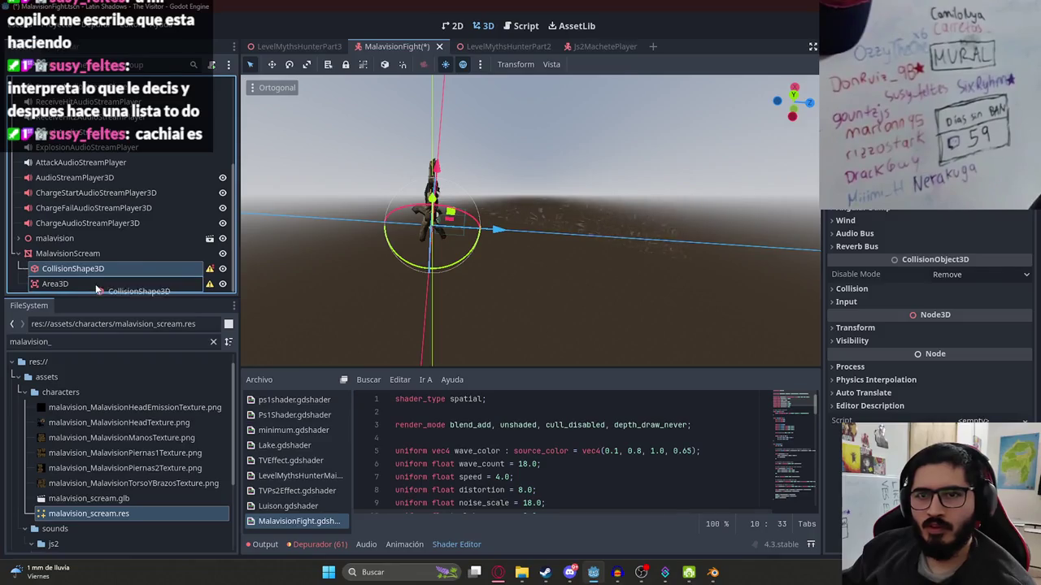
Move CollisionShape3D inside the Area3D and assign it a shape.
left_click_drag(95, 289, 96, 285)
left_click(935, 199)
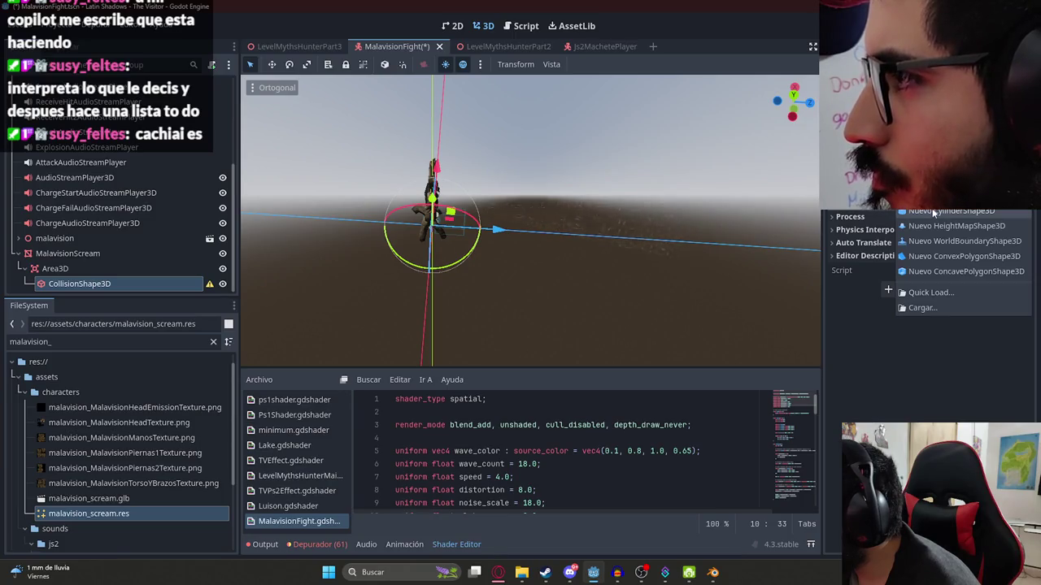
left_click(717, 201)
From the top view, push the collision shape in front of the character and widen it.
mouse_move(717, 201)
left_mouse_down()
mouse_move(590, 277)
mouse_move(623, 232)
mouse_move(542, 262)
mouse_move(491, 264)
left_mouse_up()
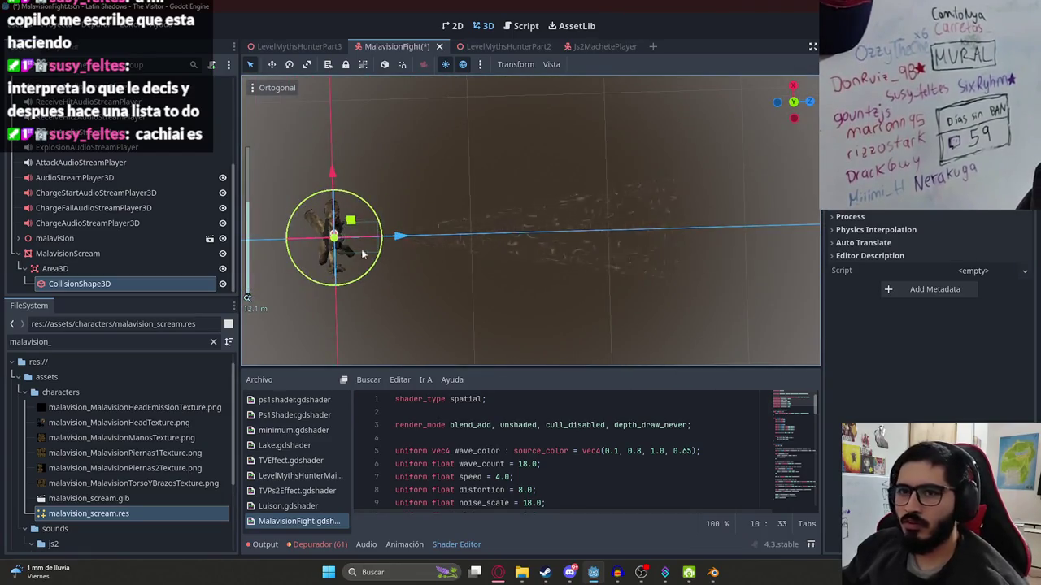
mouse_move(400, 235)
left_mouse_down()
mouse_move(632, 232)
mouse_move(493, 234)
left_mouse_up()
scroll(438, 246, "up", 5)
mouse_move(306, 244)
left_mouse_down()
mouse_move(372, 249)
mouse_move(328, 208)
mouse_move(314, 220)
mouse_move(336, 130)
mouse_move(346, 242)
mouse_move(352, 202)
mouse_move(337, 285)
mouse_move(382, 260)
left_mouse_up()
mouse_move(452, 195)
left_mouse_down()
mouse_move(449, 175)
mouse_move(458, 237)
mouse_move(524, 235)
mouse_move(505, 236)
left_mouse_up()
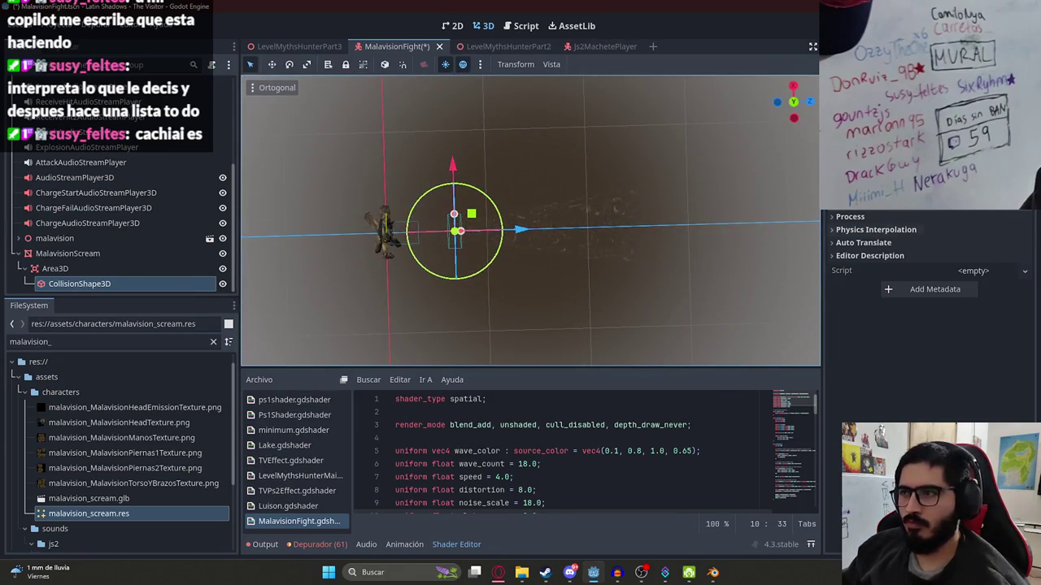
scroll(867, 244, "up", 3)
Set Rotation X to 90, stretch the height to about 12.9, and reposition the shape.
left_click(866, 242)
type("90")
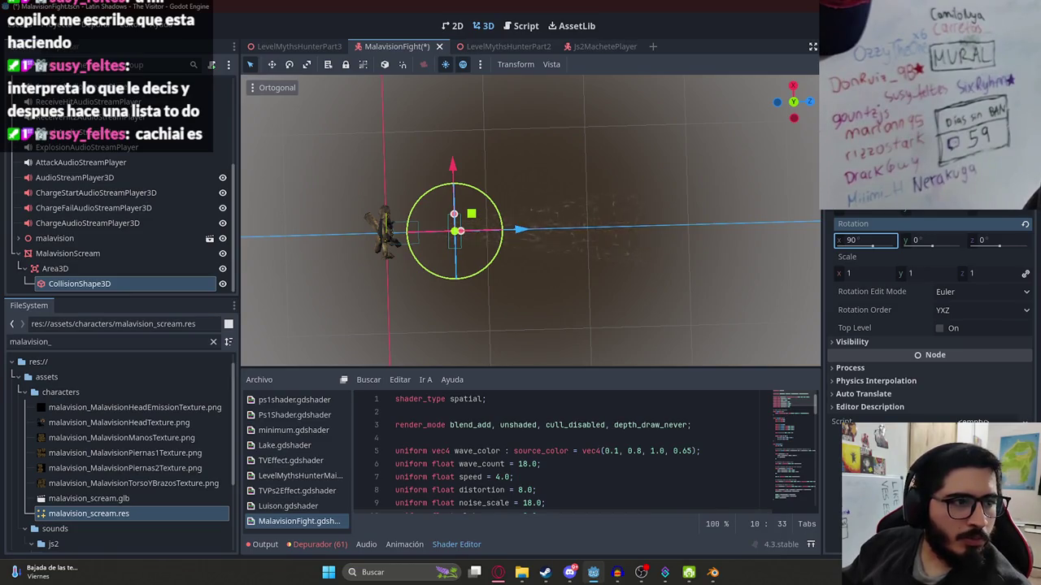
scroll(460, 239, "up", 2)
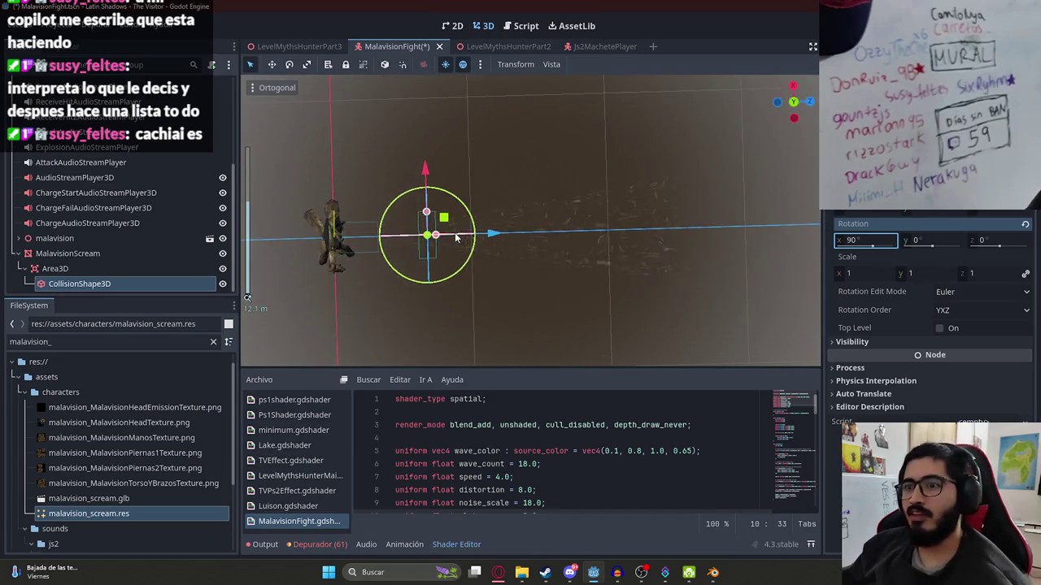
left_click_drag(439, 238, 686, 233)
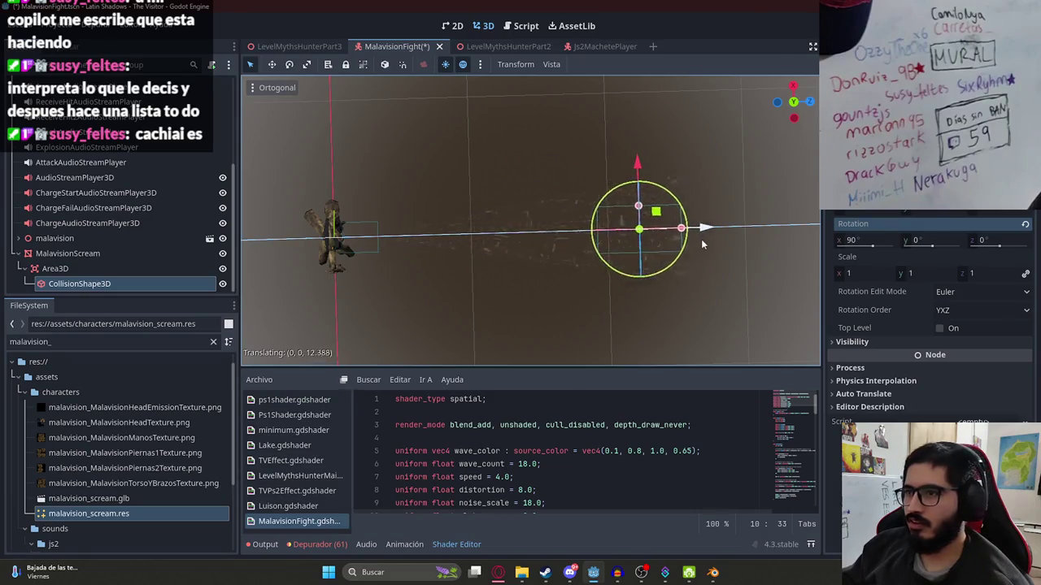
scroll(711, 249, "up", 2)
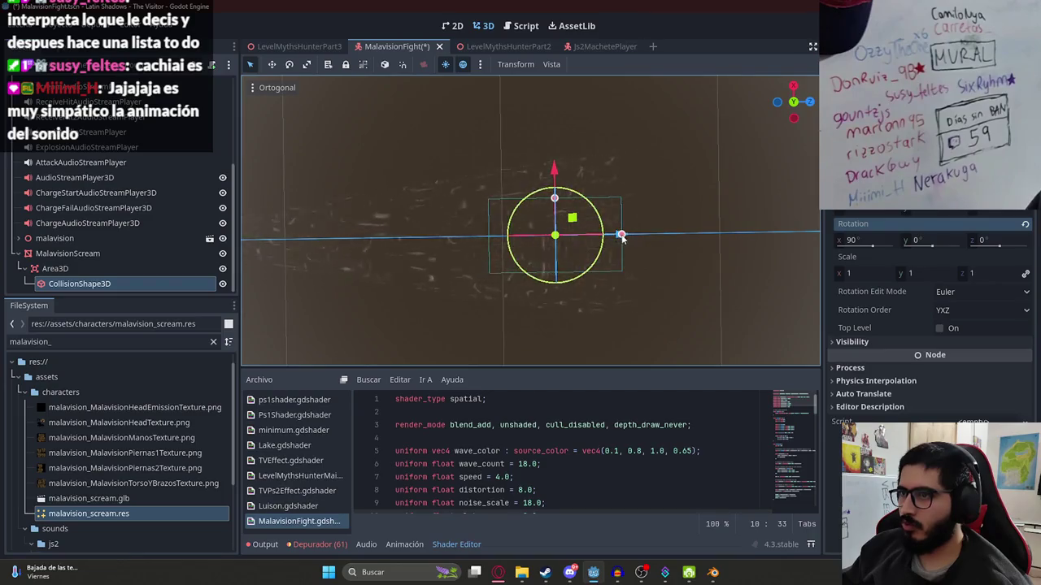
left_click_drag(611, 236, 639, 237)
mouse_move(582, 198)
left_mouse_down()
mouse_move(581, 148)
mouse_move(581, 185)
mouse_move(581, 176)
mouse_move(626, 192)
left_mouse_up()
scroll(704, 259, "down", 1)
mouse_move(693, 260)
left_mouse_down()
mouse_move(660, 264)
mouse_move(723, 260)
mouse_move(582, 272)
mouse_move(597, 114)
mouse_move(602, 142)
mouse_move(607, 134)
mouse_move(588, 205)
mouse_move(562, 233)
mouse_move(397, 214)
mouse_move(561, 172)
mouse_move(581, 191)
mouse_move(610, 155)
mouse_move(559, 146)
mouse_move(544, 357)
left_mouse_up()
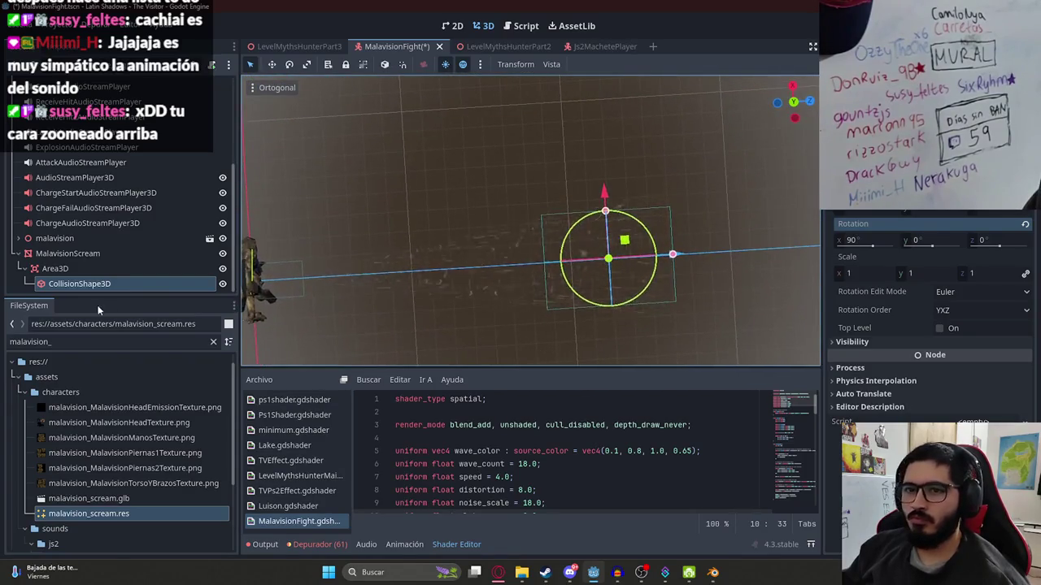
Add a second CollisionShape3D under Area3D and assign it a shape.
right_click(68, 271)
left_click(113, 229)
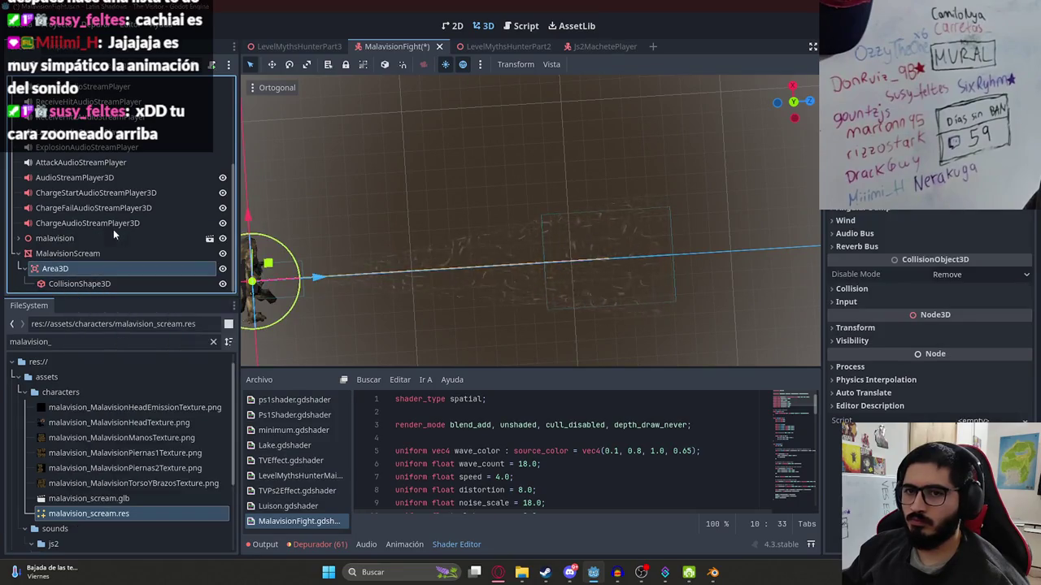
type("collision")
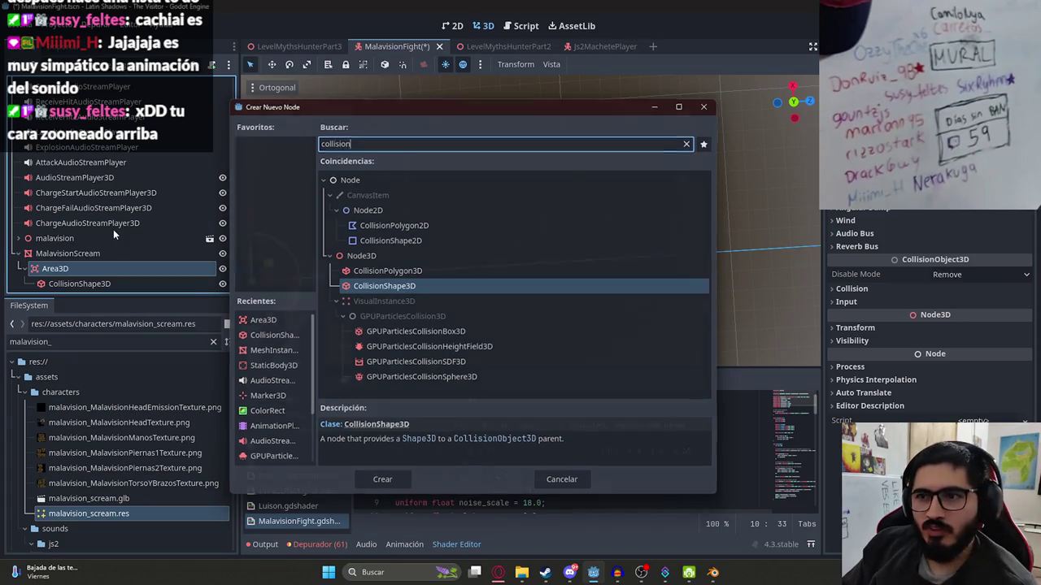
key("Return")
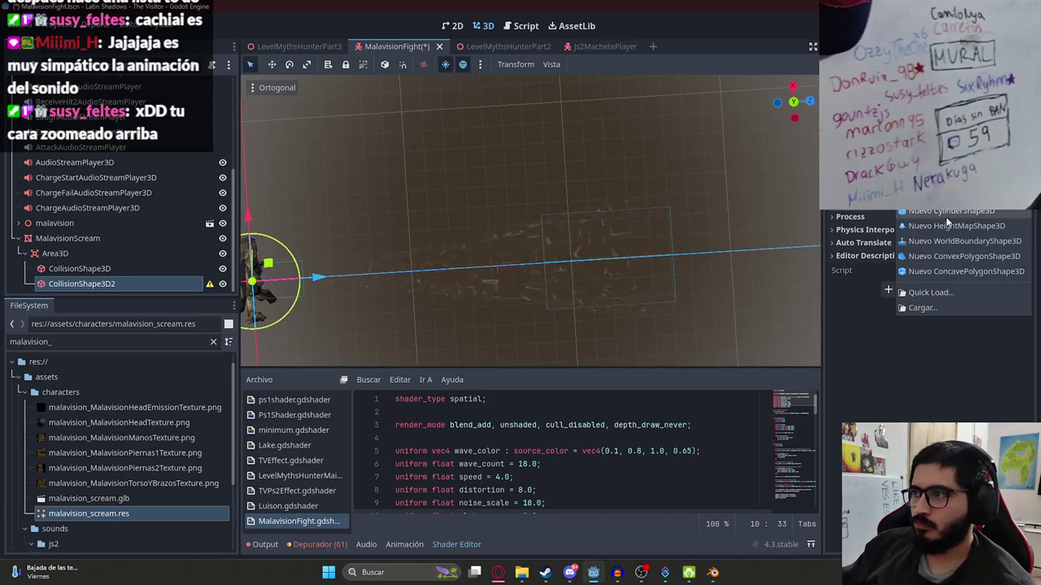
left_click(943, 211)
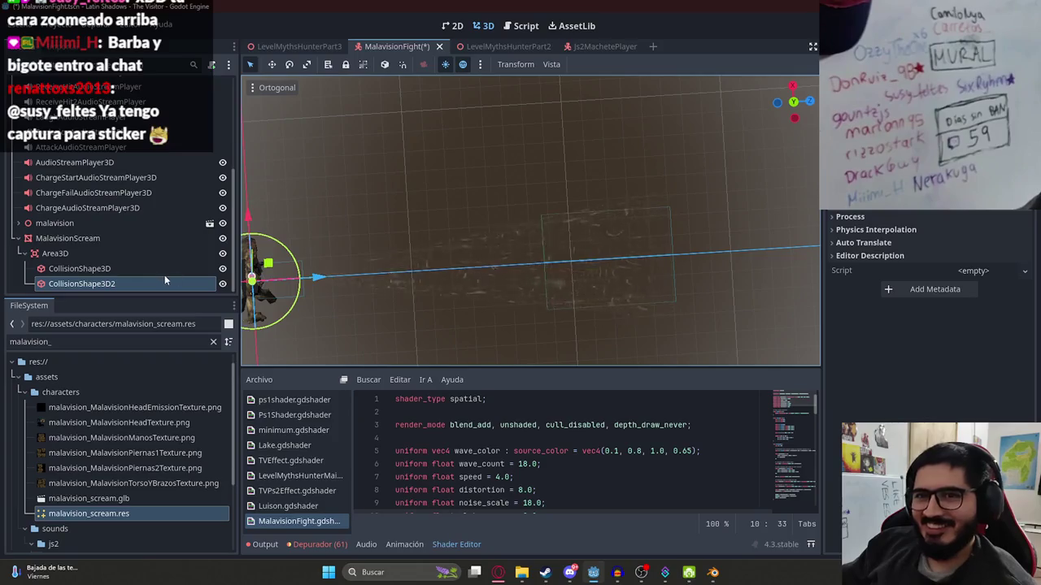
Slide CollisionShape3D2 away from the character and set its Rotation X to 90.
mouse_move(504, 276)
left_mouse_down()
mouse_move(588, 281)
mouse_move(439, 279)
left_mouse_up()
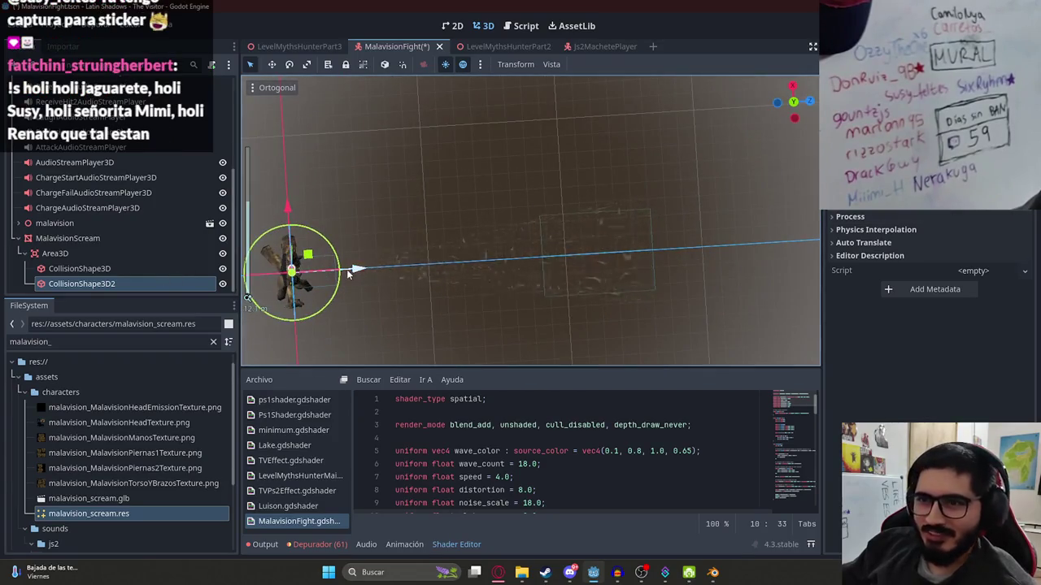
left_click_drag(347, 269, 470, 262)
scroll(865, 244, "up", 4)
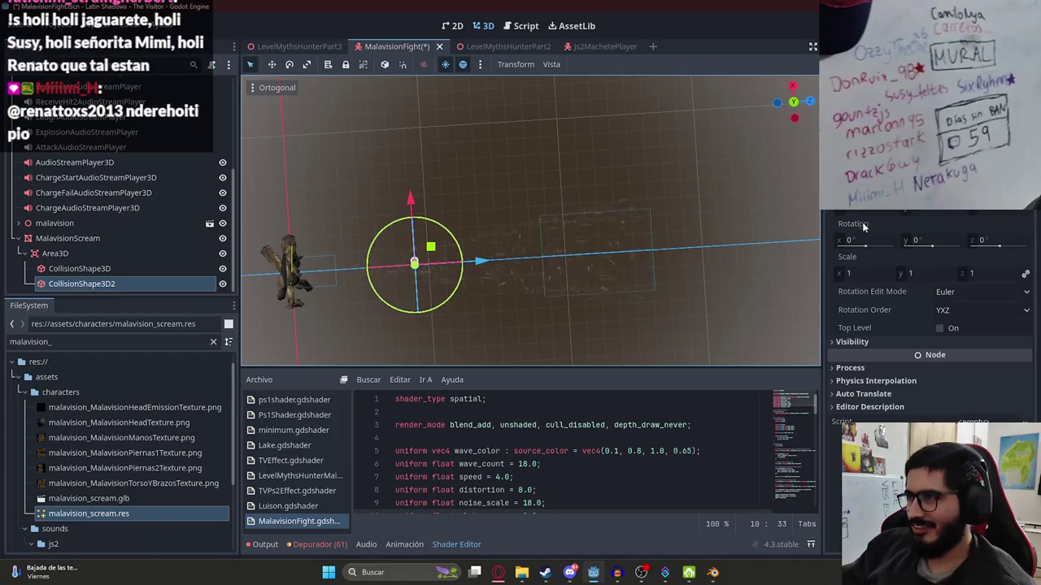
left_click(865, 241)
type("0")
key("Return")
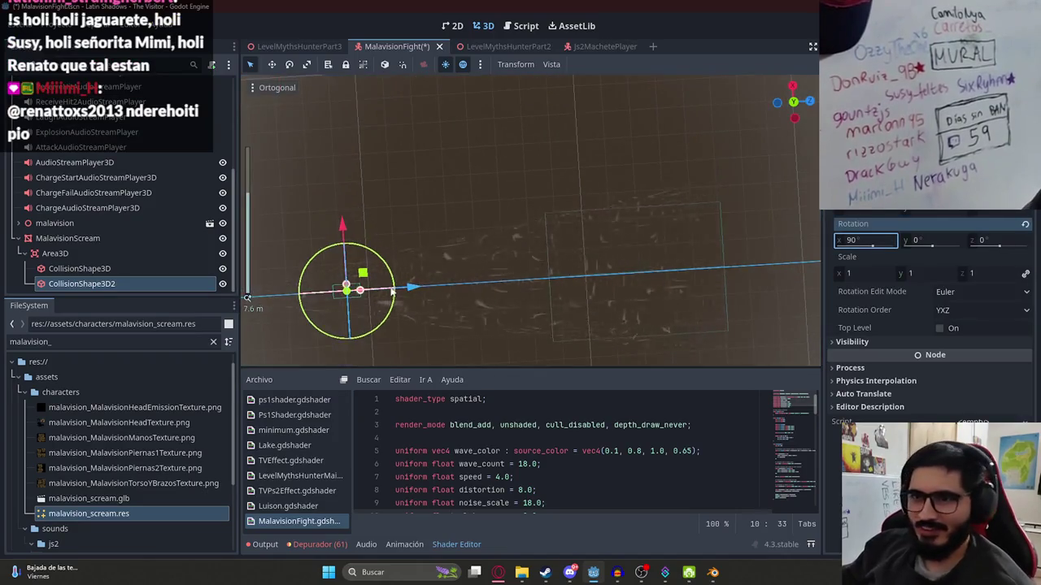
Size CollisionShape3D2 to about radius 3.3 and height 14.9, and raise it into place.
left_click_drag(368, 290, 583, 280)
mouse_move(521, 257)
left_mouse_down()
mouse_move(520, 235)
mouse_move(531, 259)
mouse_move(578, 281)
mouse_move(610, 282)
mouse_move(544, 279)
left_mouse_up()
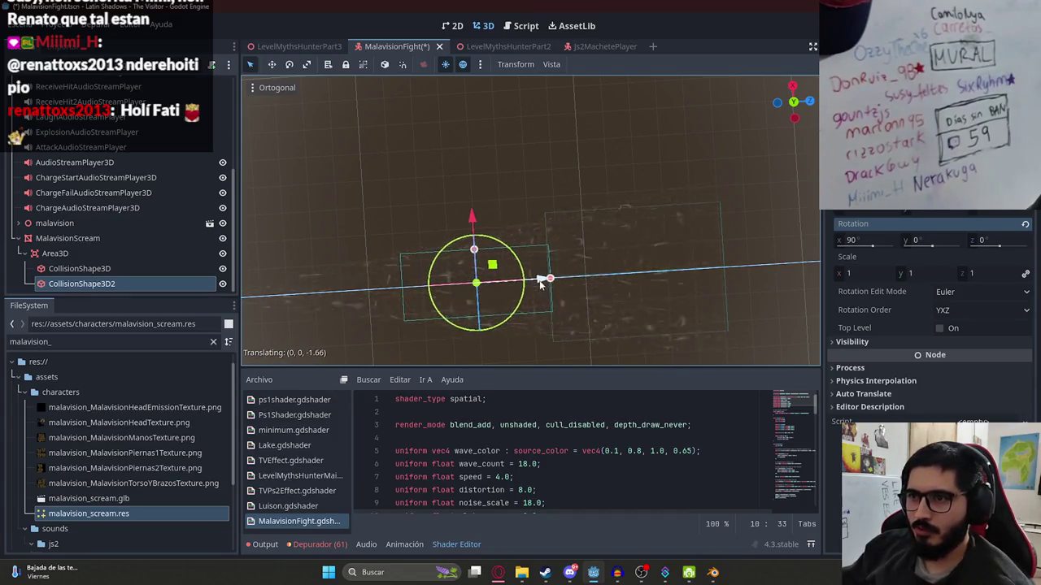
left_click_drag(548, 320, 545, 213)
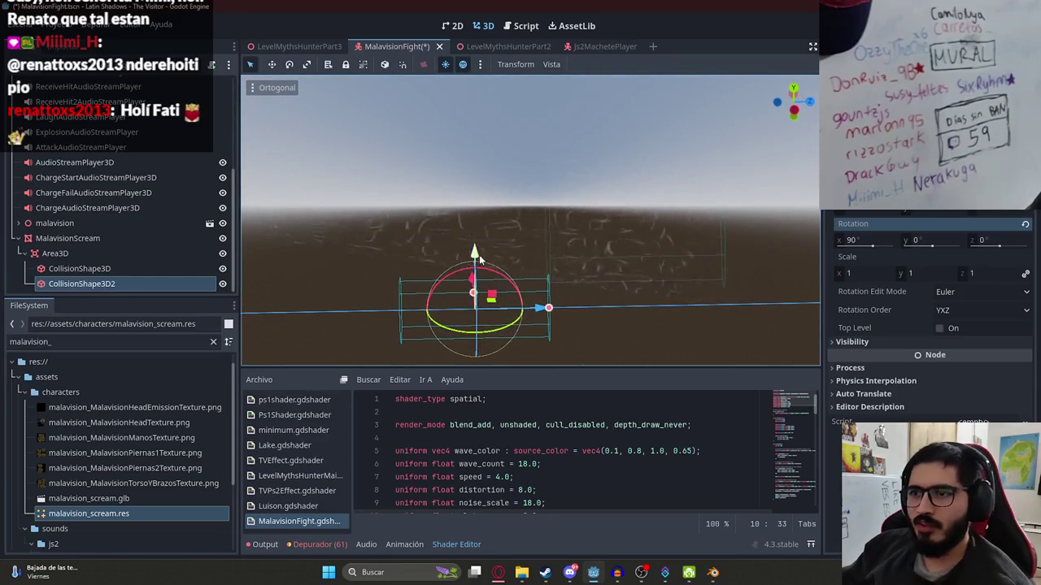
mouse_move(479, 255)
left_mouse_down()
mouse_move(483, 186)
mouse_move(470, 336)
mouse_move(597, 243)
mouse_move(608, 245)
left_mouse_up()
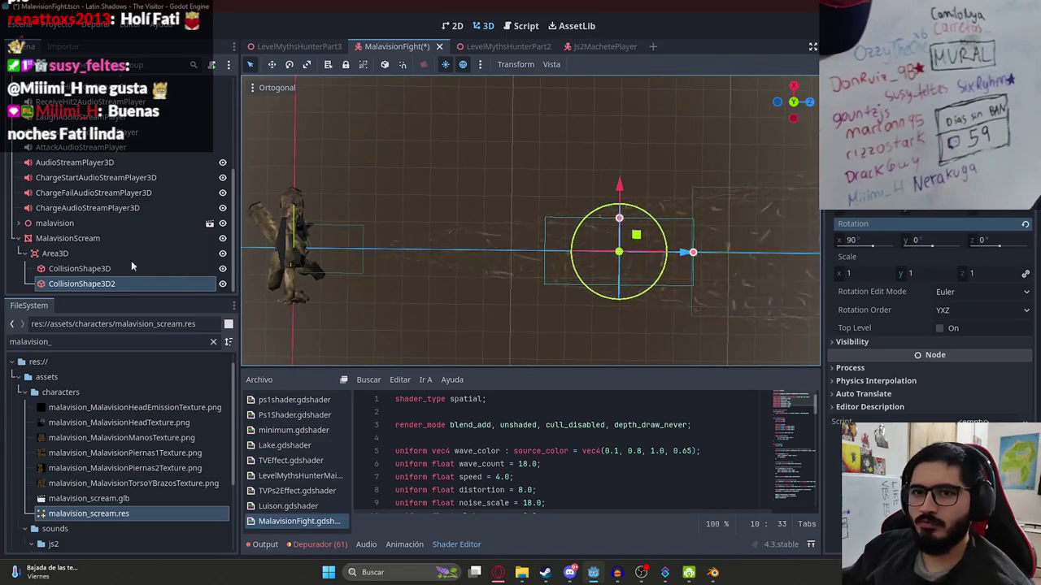
Add a third CollisionShape3D under Area3D, assign it a shape, and rotate it 90° on X.
right_click(100, 253)
left_click(177, 228)
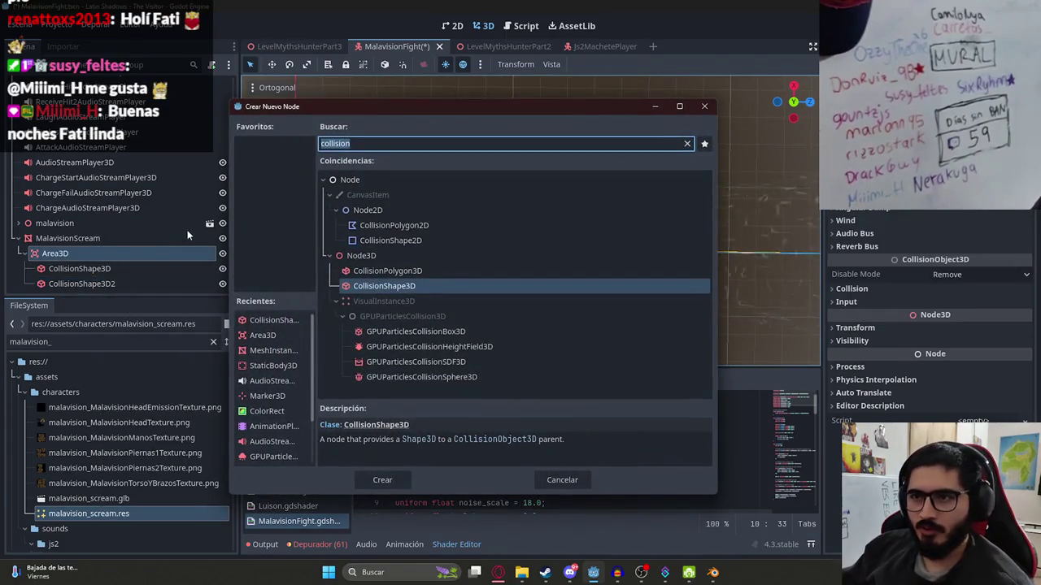
key("Return")
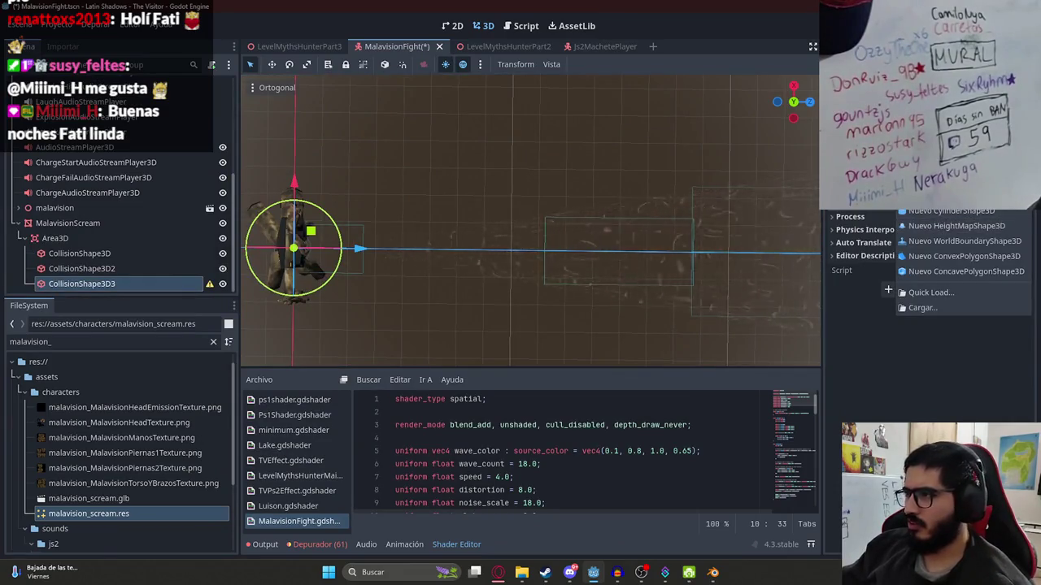
left_click(947, 219)
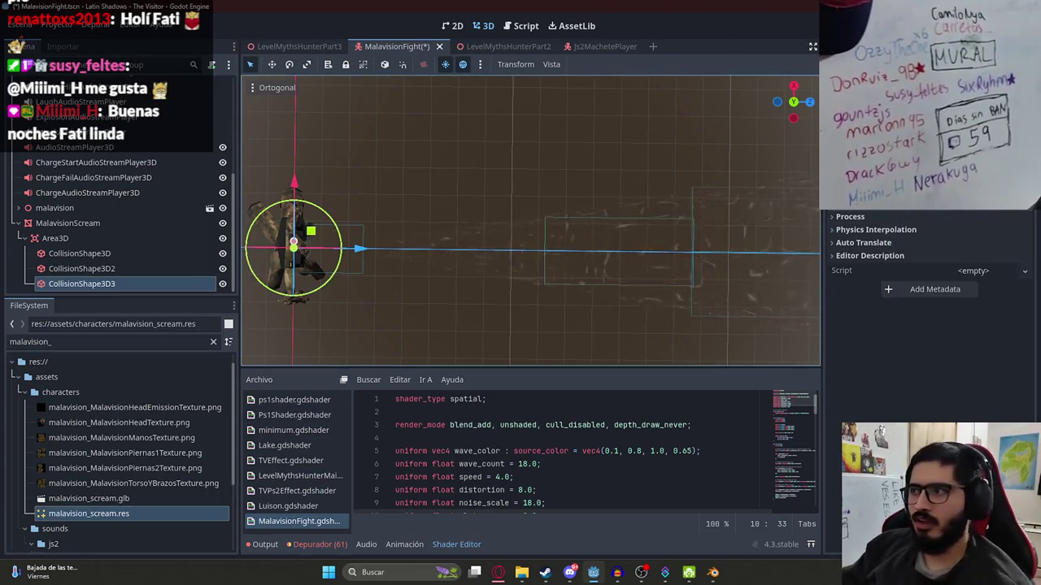
scroll(931, 309, "up", 3)
left_click(850, 240)
type("90")
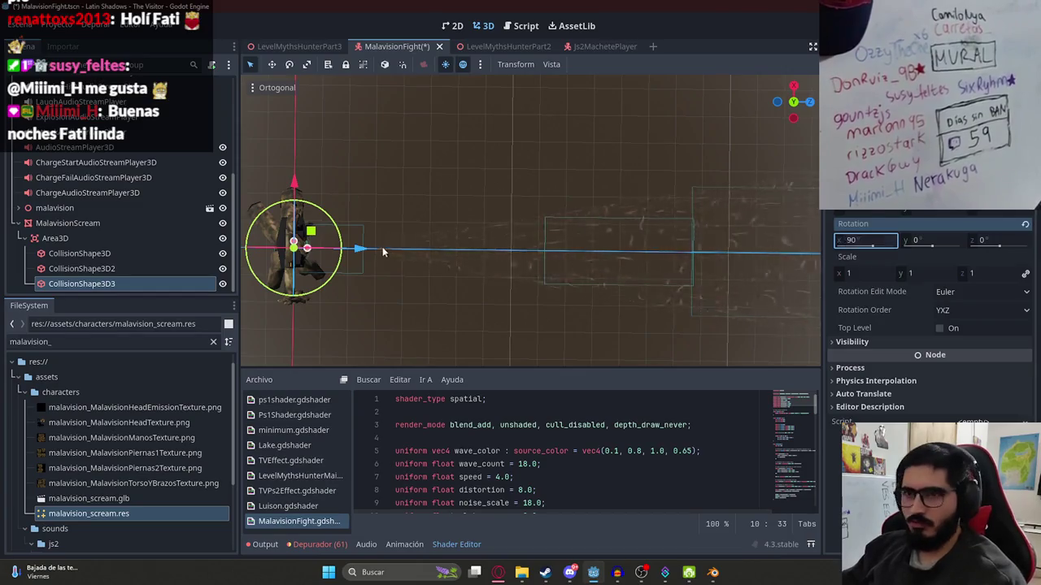
key("Return")
Move the third shape out in front and enlarge it to about 11.77 height and 1.87 radius.
left_click_drag(365, 252, 554, 252)
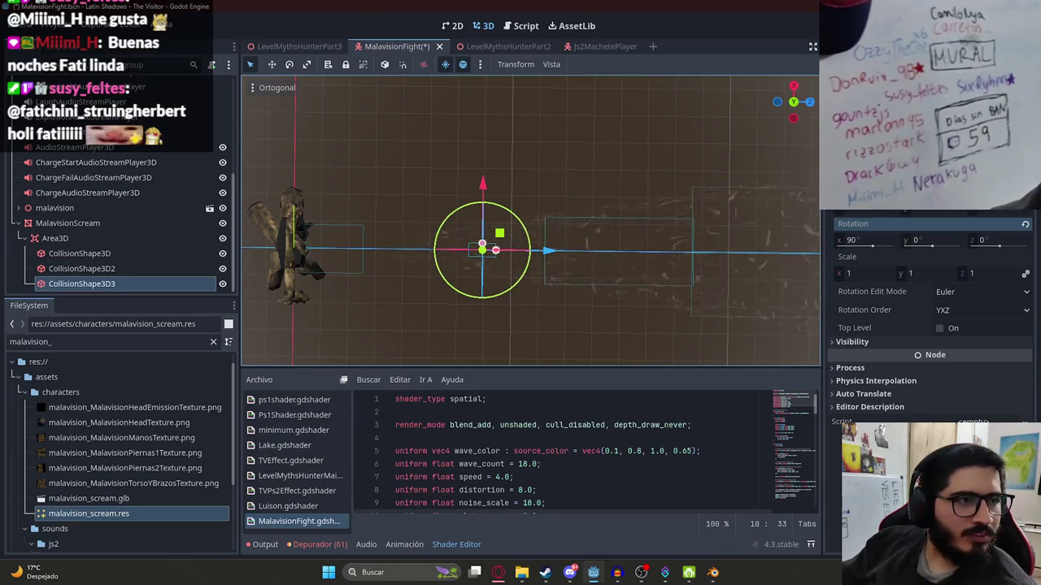
scroll(520, 235, "up", 5)
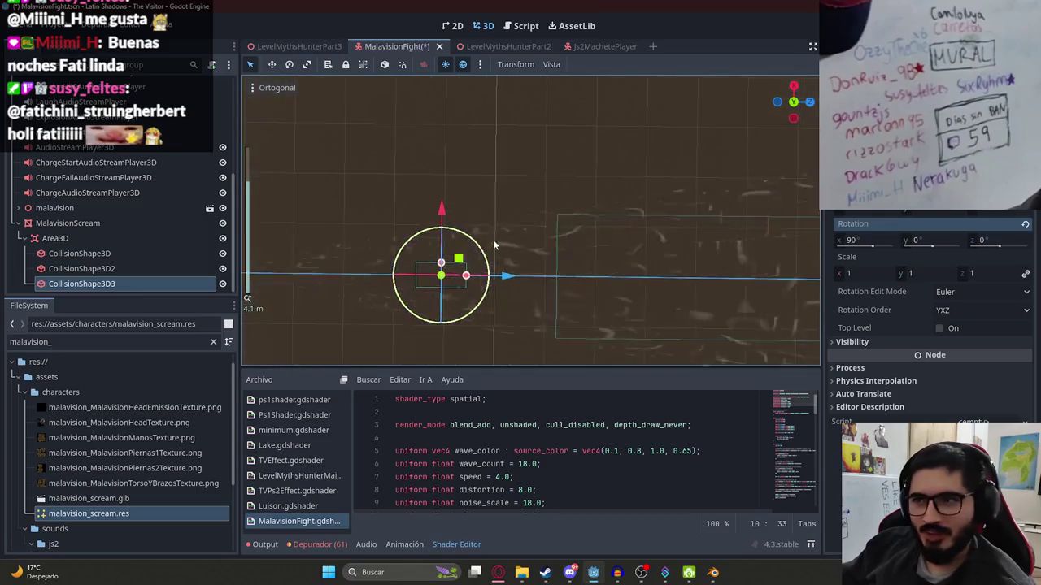
scroll(488, 272, "down", 3)
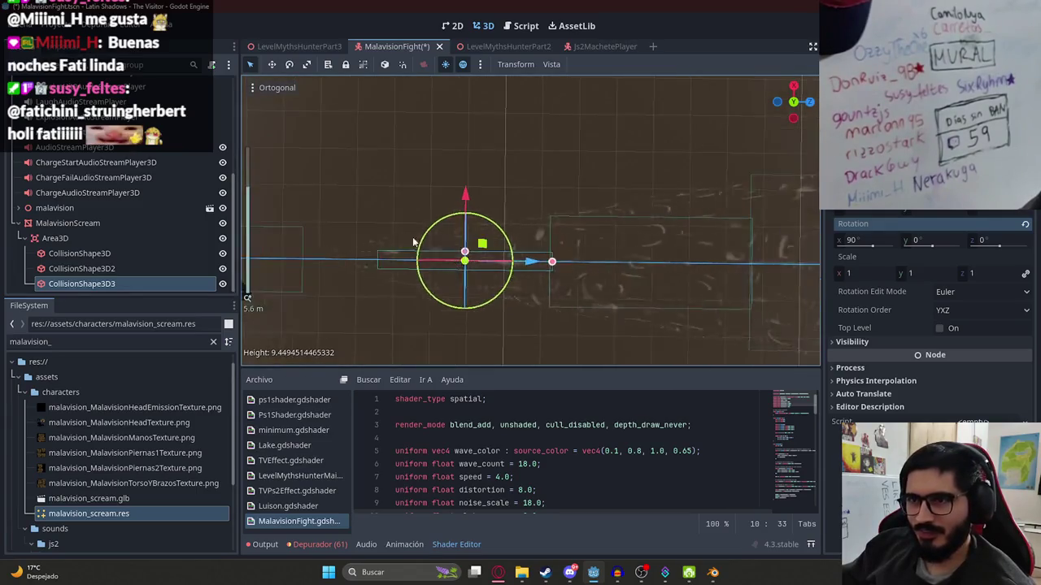
mouse_move(638, 274)
left_mouse_down()
mouse_move(727, 278)
mouse_move(545, 279)
mouse_move(598, 277)
left_mouse_up()
mouse_move(529, 265)
left_mouse_down()
mouse_move(527, 159)
mouse_move(563, 155)
mouse_move(564, 306)
mouse_move(516, 207)
left_mouse_up()
scroll(516, 217, "down", 3)
Select the MalavisionScream node, view it top-down, and collapse the Area3D's child shapes.
left_click(478, 245)
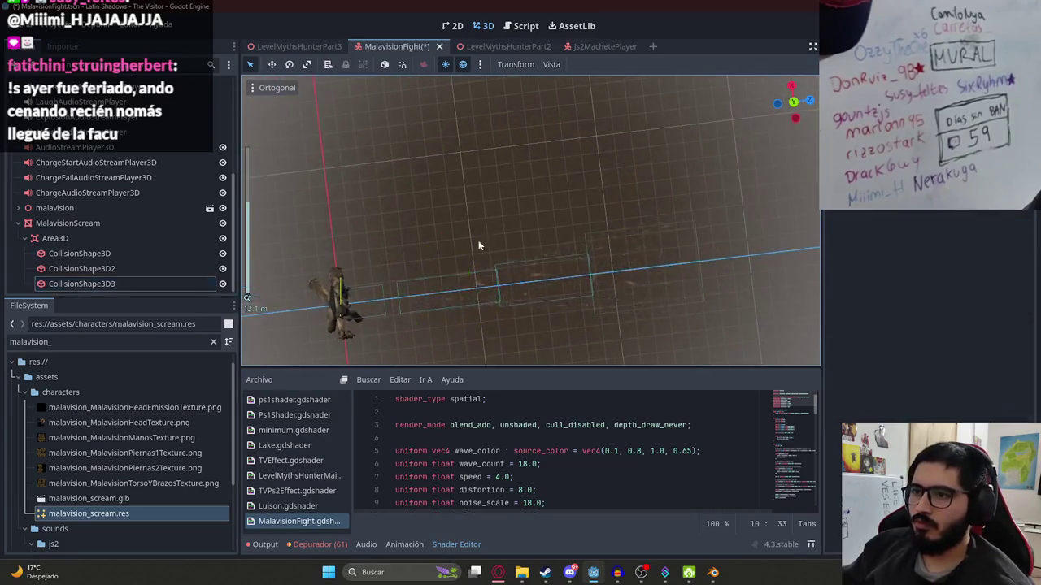
left_click(527, 258)
mouse_move(551, 304)
left_mouse_down()
mouse_move(477, 263)
mouse_move(654, 255)
mouse_move(534, 264)
mouse_move(514, 222)
mouse_move(527, 111)
left_mouse_up()
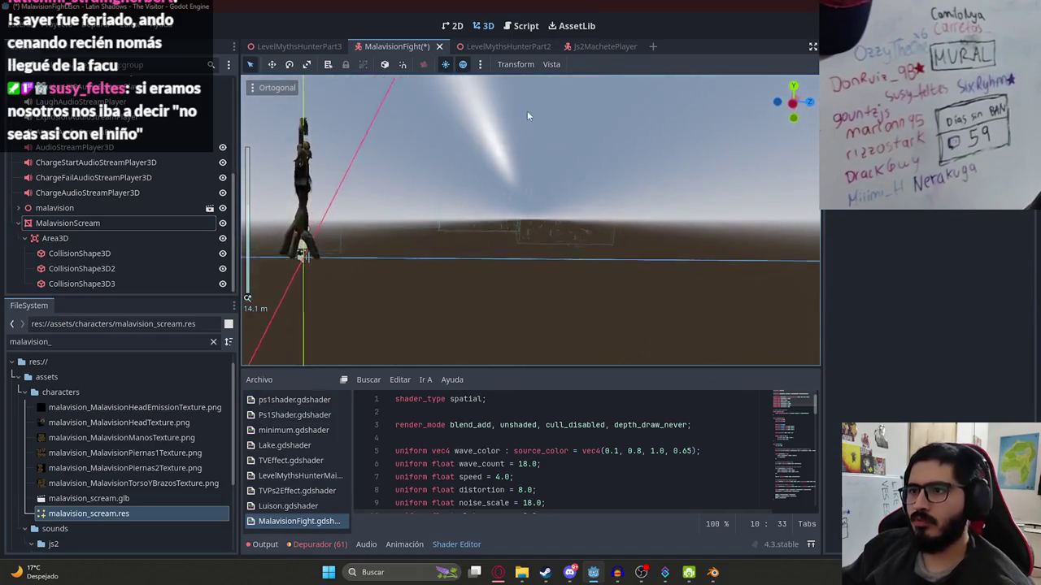
scroll(529, 113, "down", 1)
key("KP_7")
left_click(81, 224)
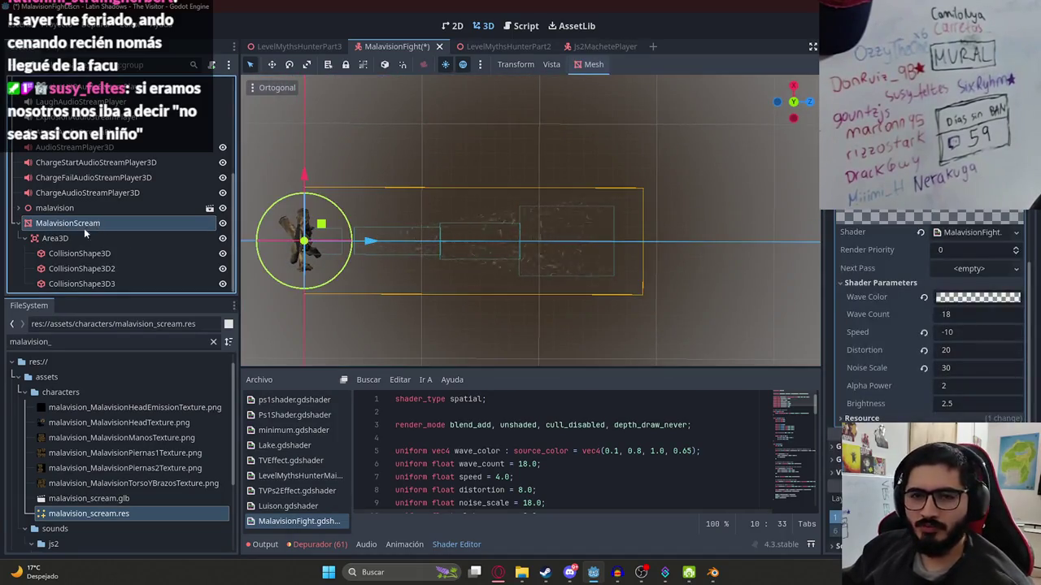
left_click(35, 239)
Dismiss the add-node dialog, clear the unfinished ChatGPT draft, and return to Godot.
key("ctrl+a")
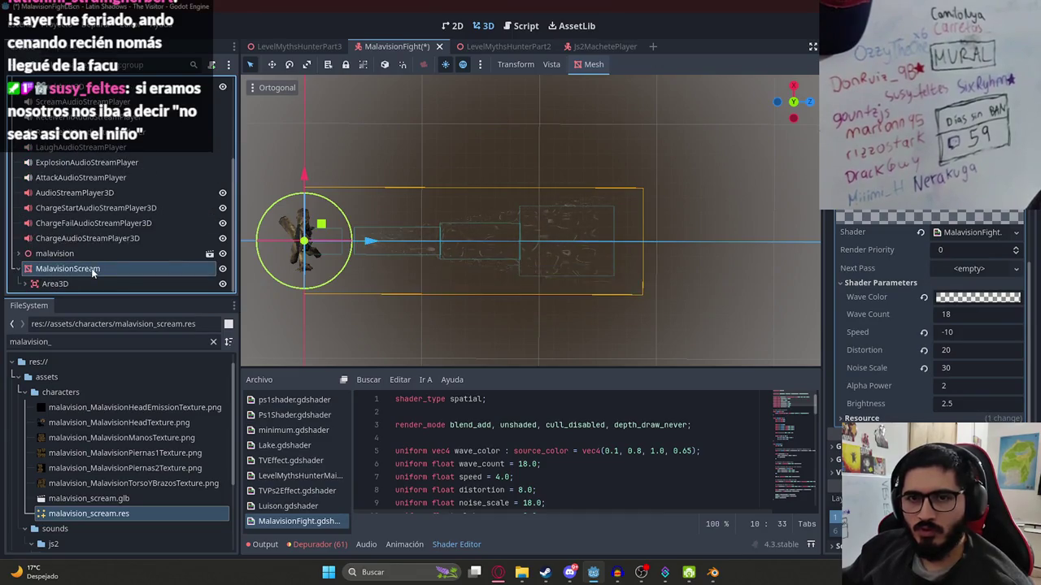
left_click(560, 481)
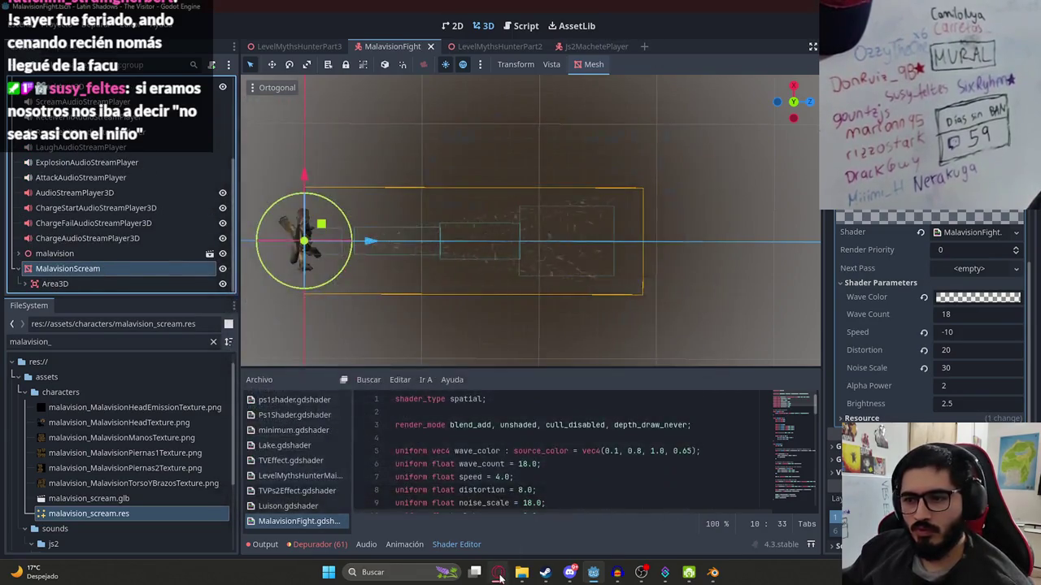
left_click(498, 572)
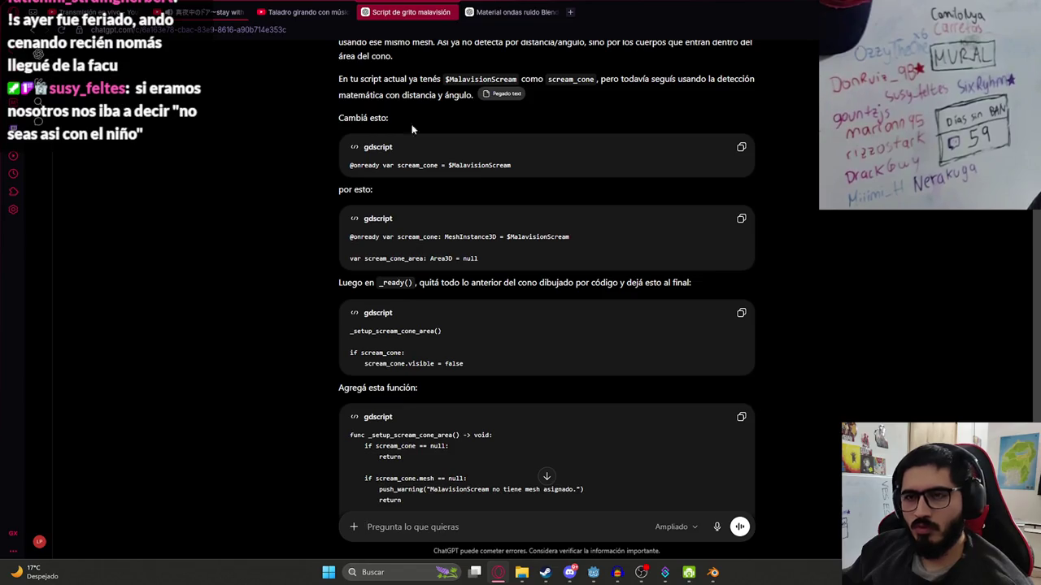
key("alt+Tab")
key("alt+Tab")
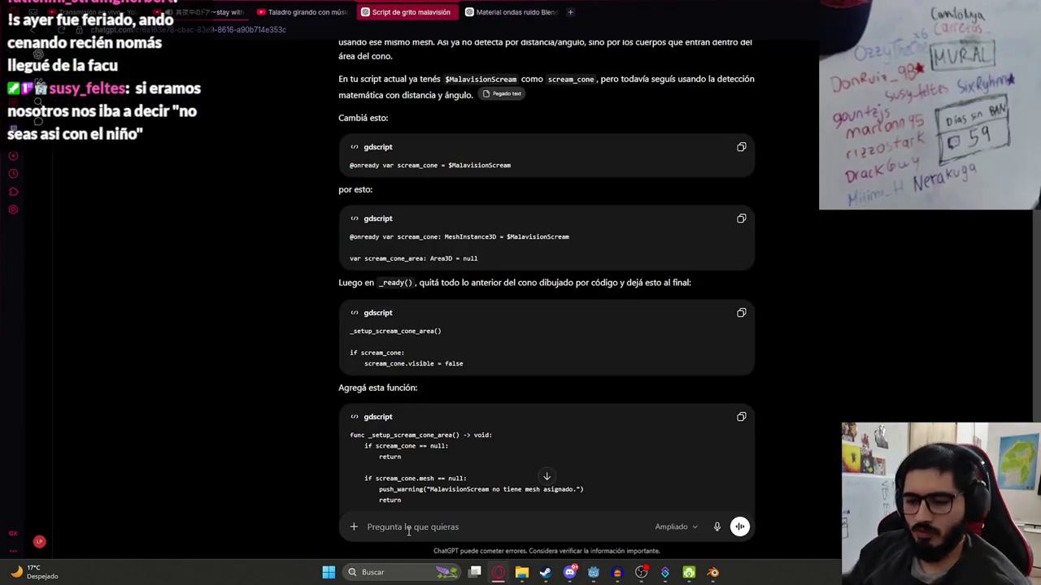
key("ctrl+a")
key("BackSpace")
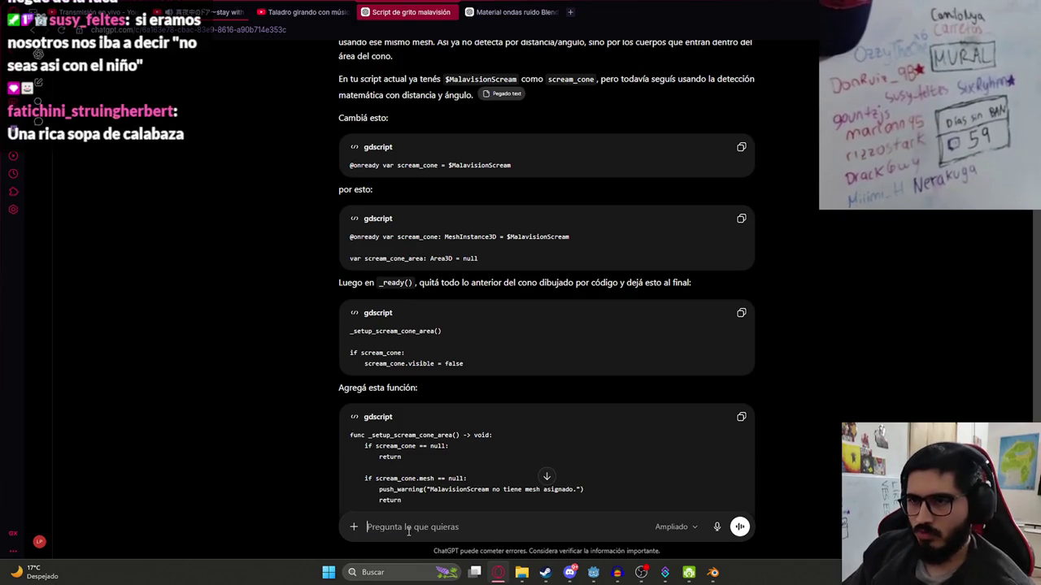
key("alt+Tab")
scroll(197, 105, "up", 5)
left_click(208, 84)
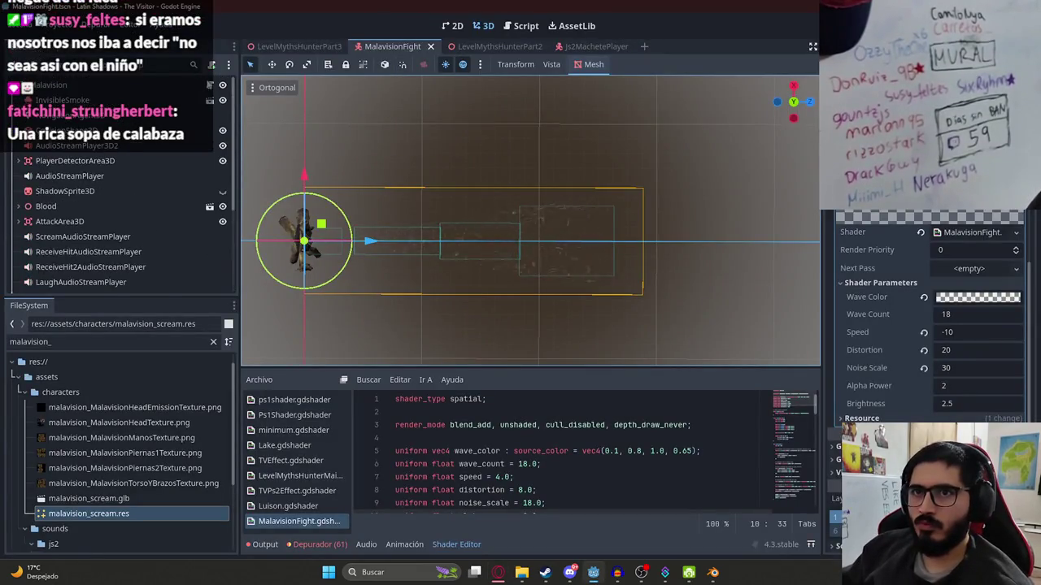
left_click(660, 226)
key("Return")
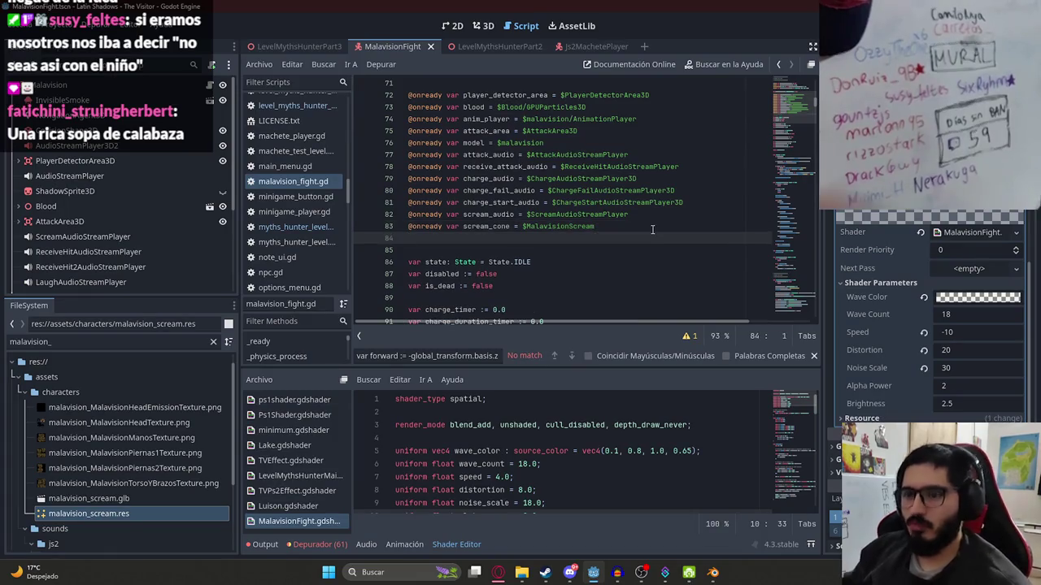
type("@onready varscream_cone_area = $Mala")
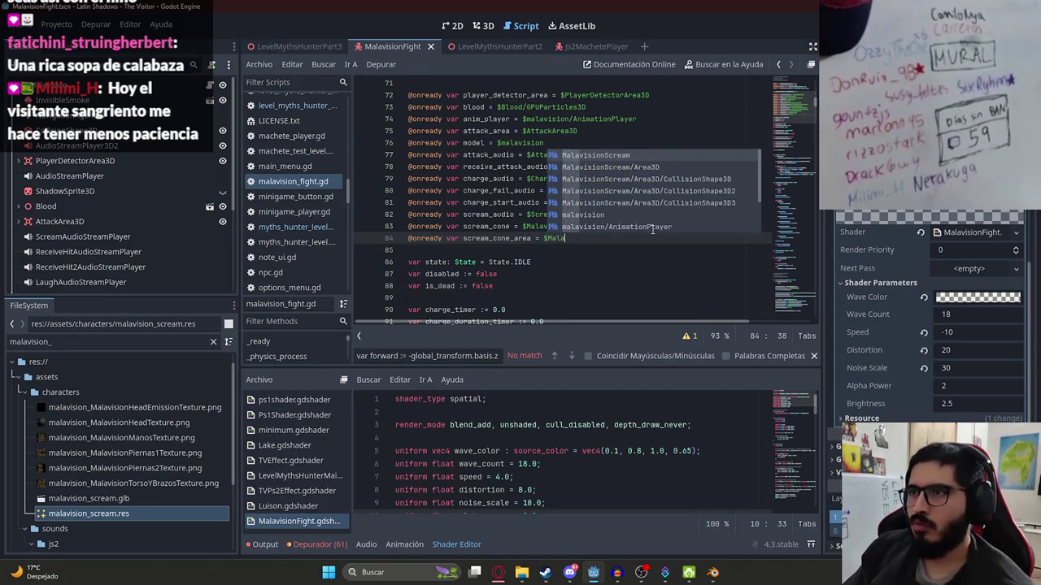
key("Return")
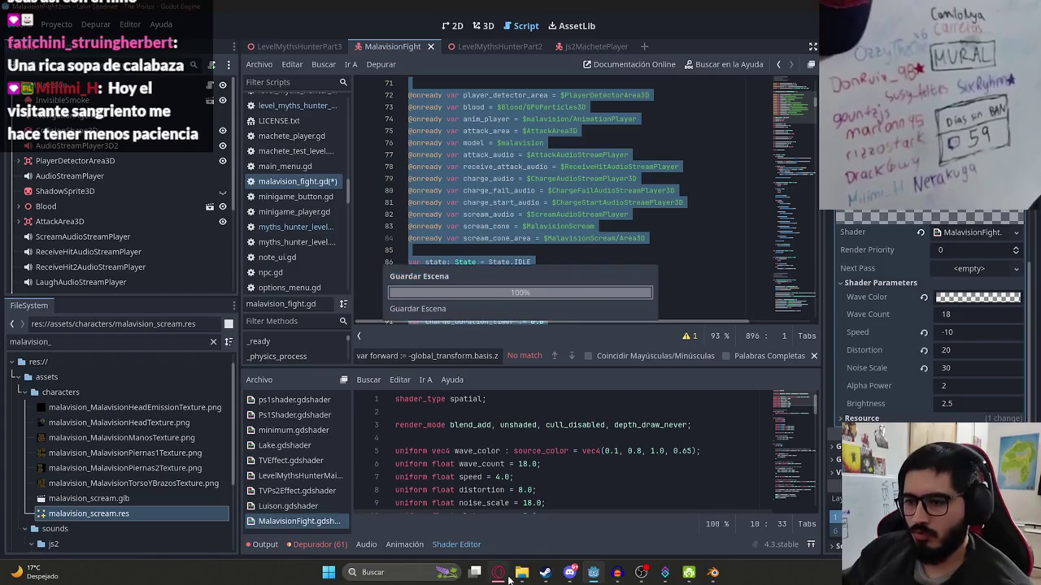
Copy the whole script and bring the ChatGPT conversation forward to paste it.
left_click(498, 572)
key("ctrl+v")
key("alt+Tab")
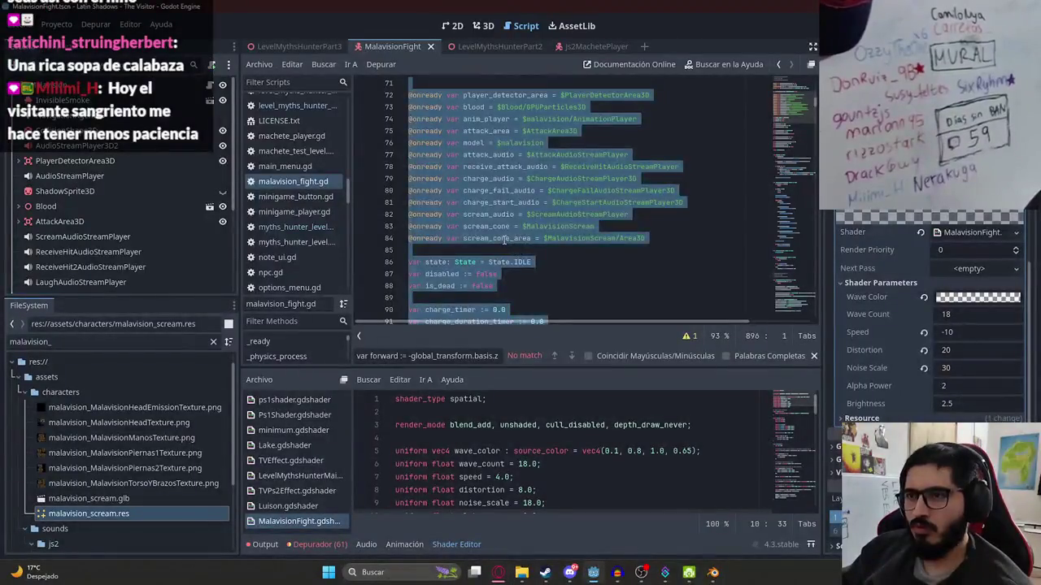
left_click(546, 321)
key("alt+Tab")
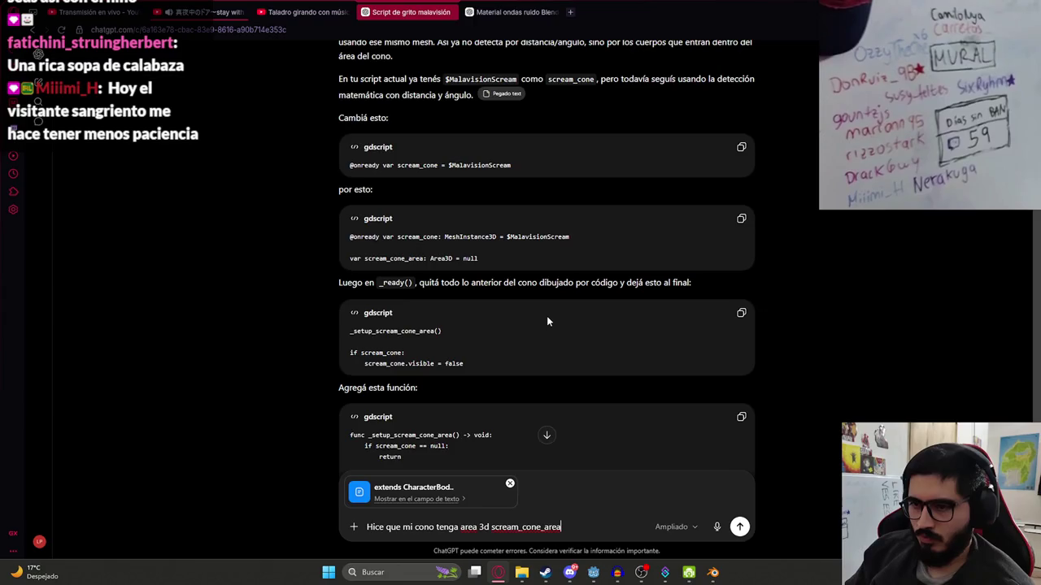
Add a new line to the message and scroll back to find the earlier visibility request.
key("shift+Return")
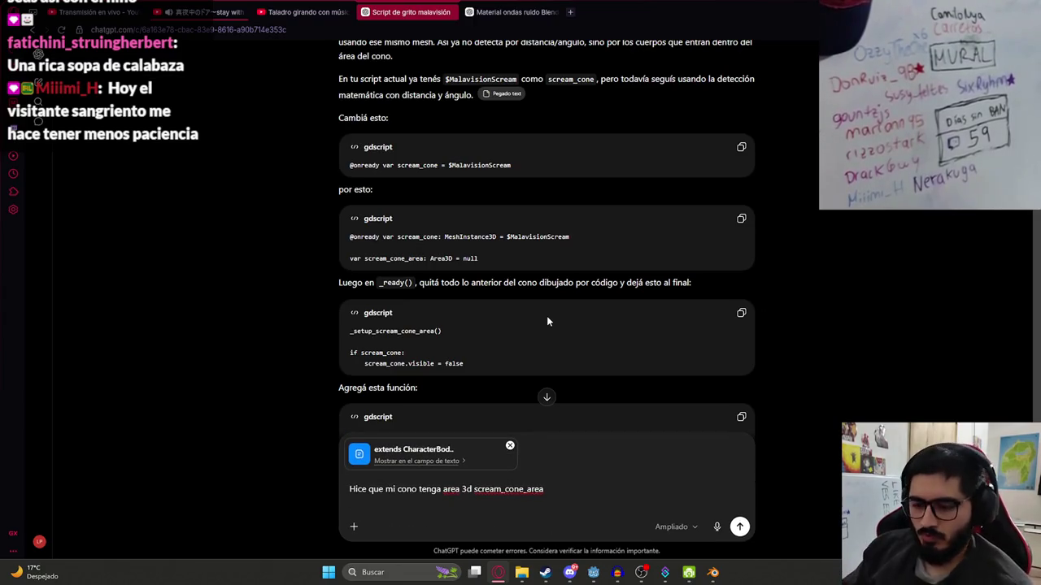
type("Haz")
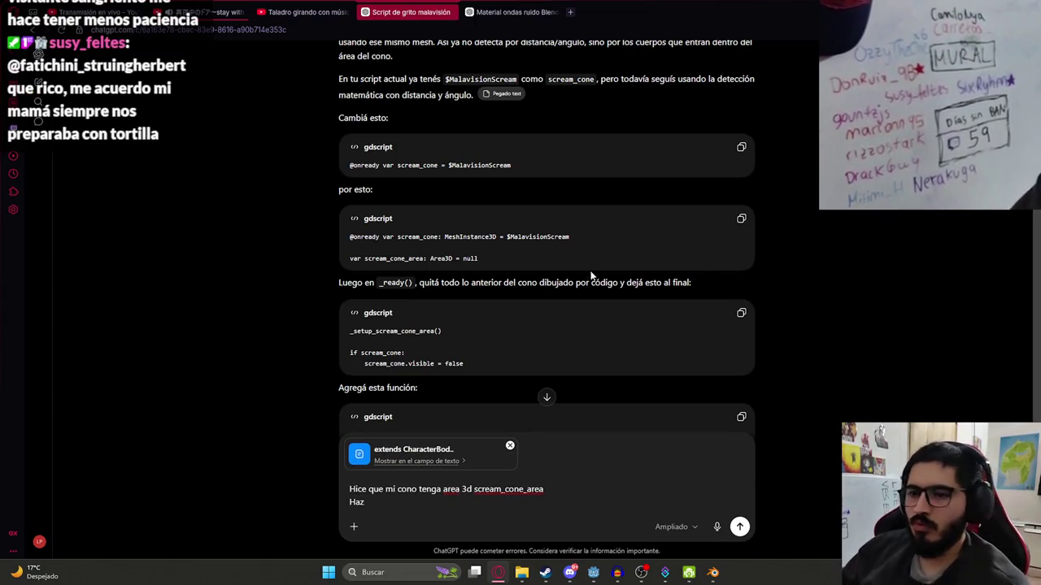
key("BackSpace")
key("BackSpace")
key("BackSpace")
scroll(602, 288, "up", 5)
scroll(603, 293, "down", 1)
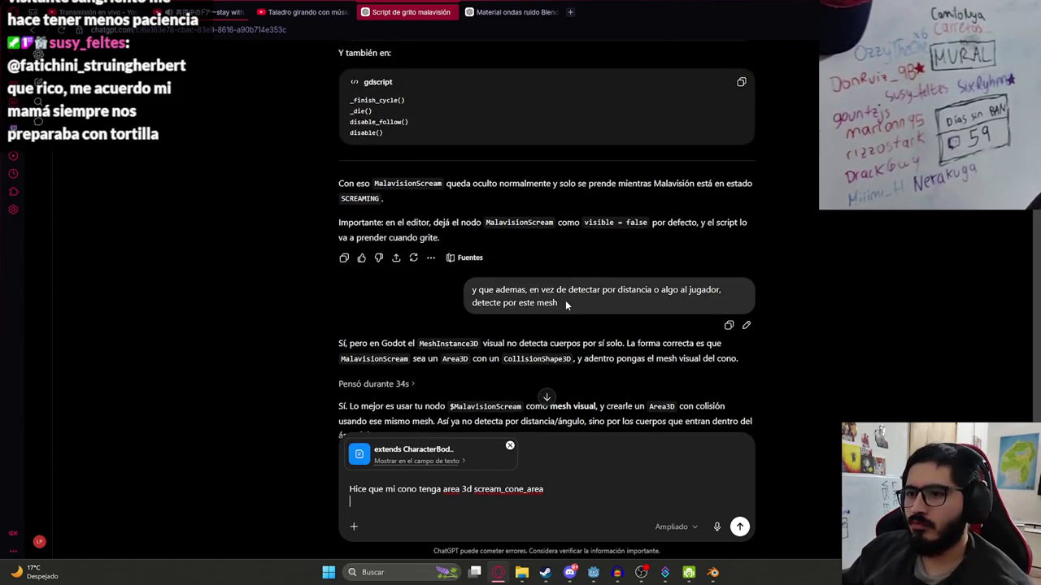
scroll(565, 305, "up", 1)
scroll(565, 305, "down", 15)
scroll(572, 326, "up", 10)
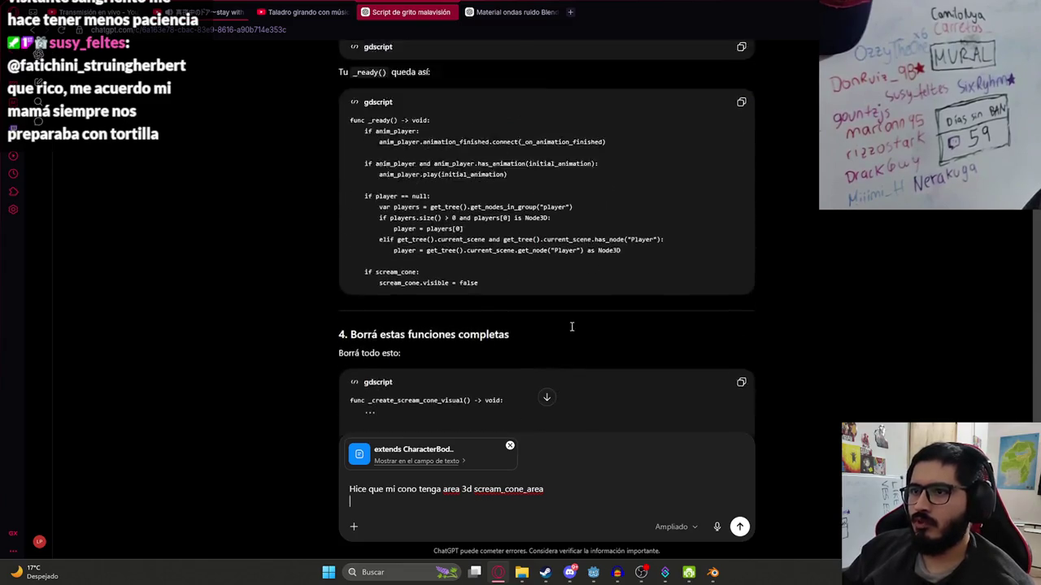
scroll(571, 327, "up", 10)
scroll(624, 256, "down", 3)
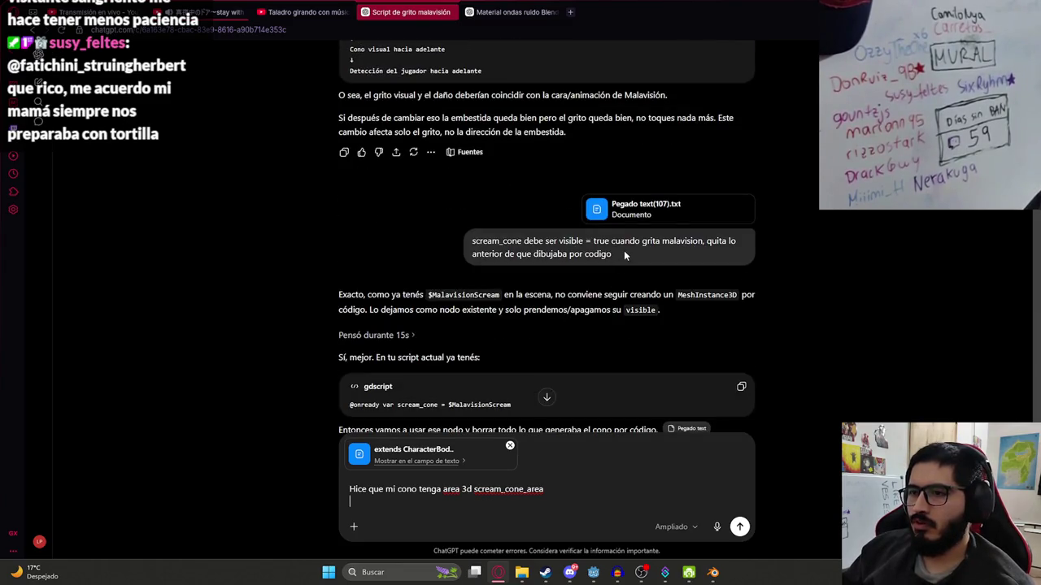
Paste the earlier scream_cone visibility request into the message and send it with the script.
left_click_drag(625, 255, 475, 242)
key("ctrl+c")
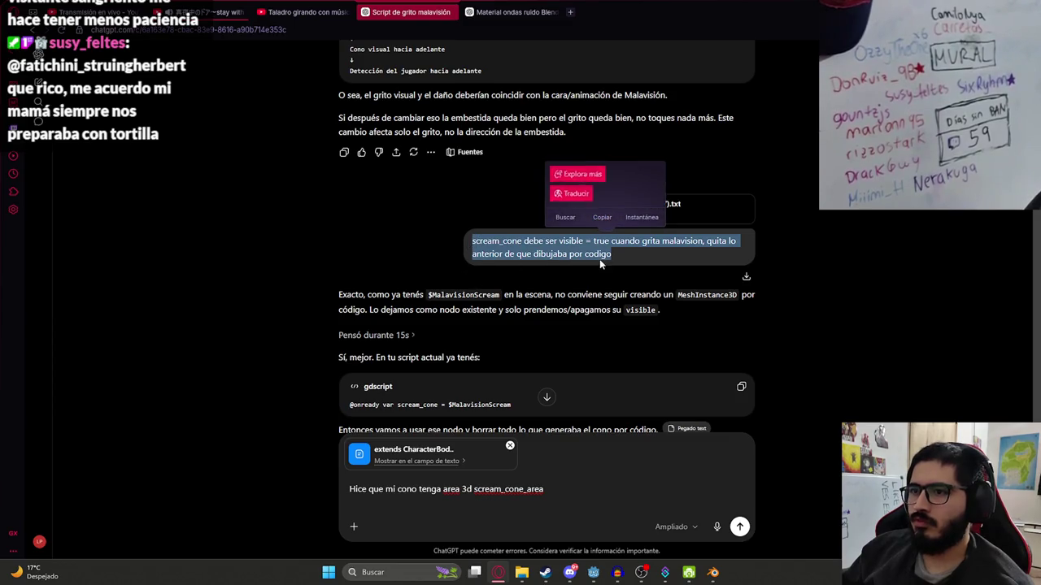
left_click(497, 504)
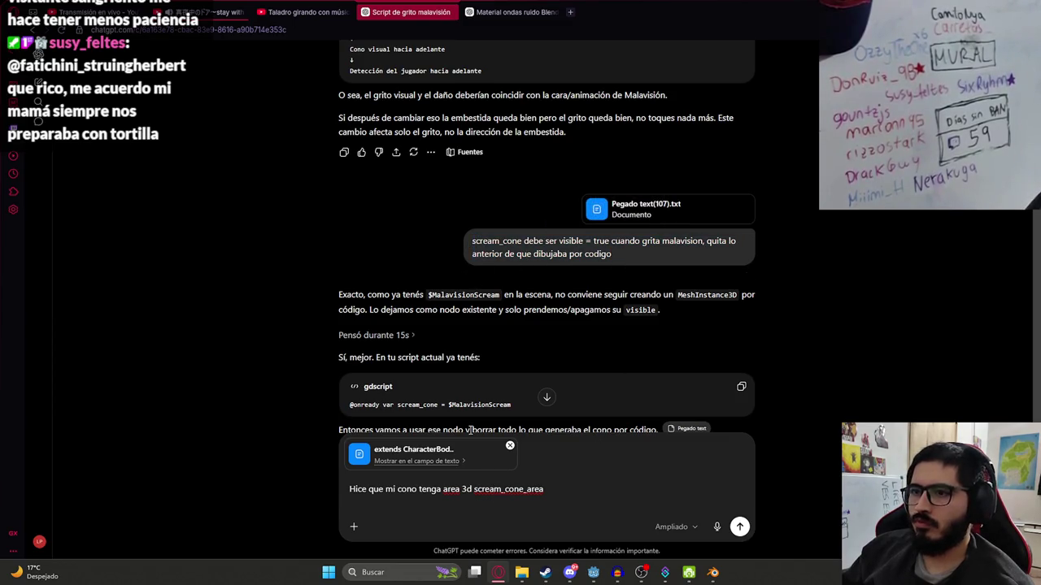
key("ctrl+v")
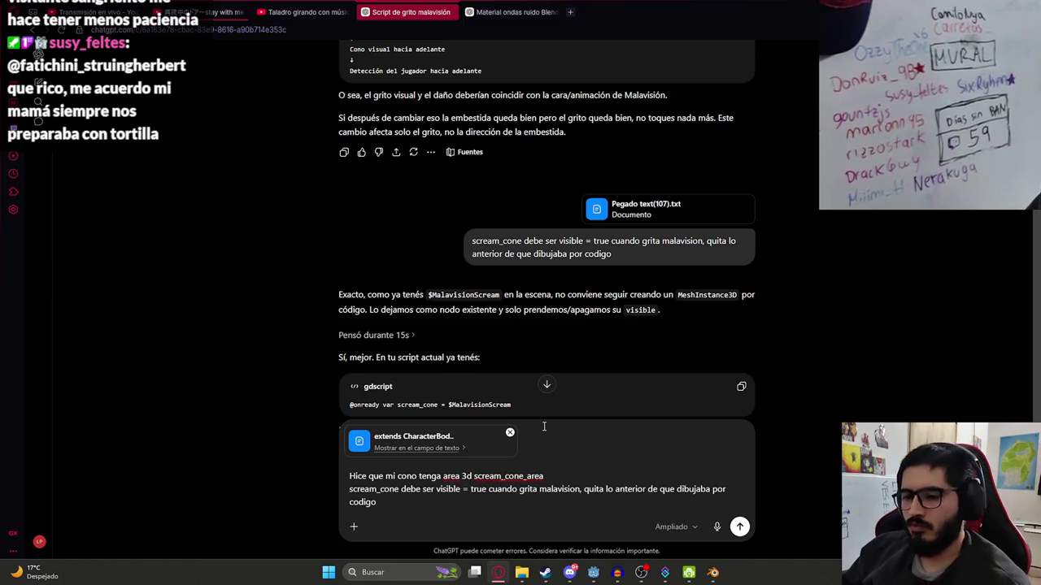
key("Return")
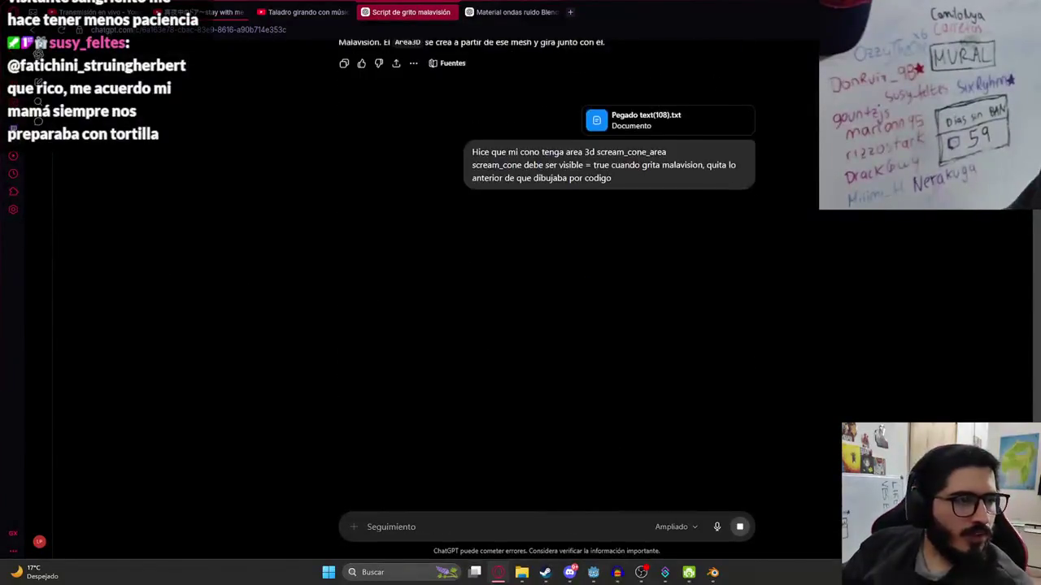